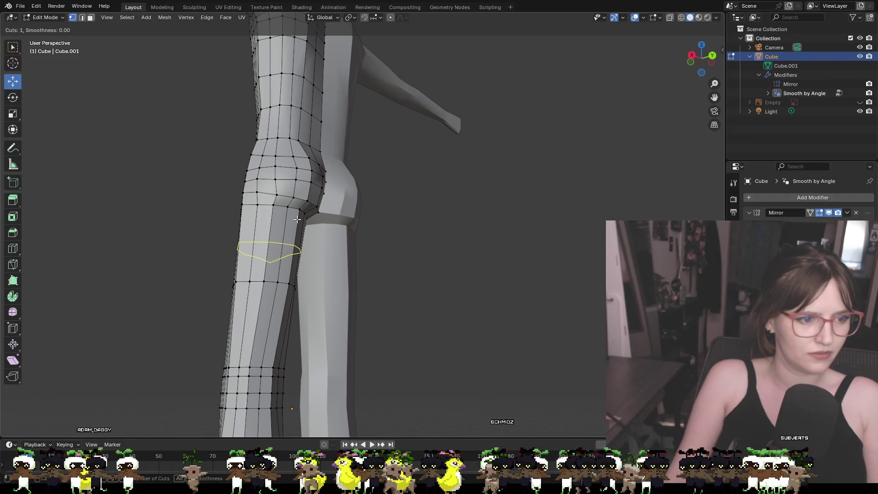
- Add an edge loop across the thigh just below the buttock, then switch to vertex mode
left_click(296, 219)
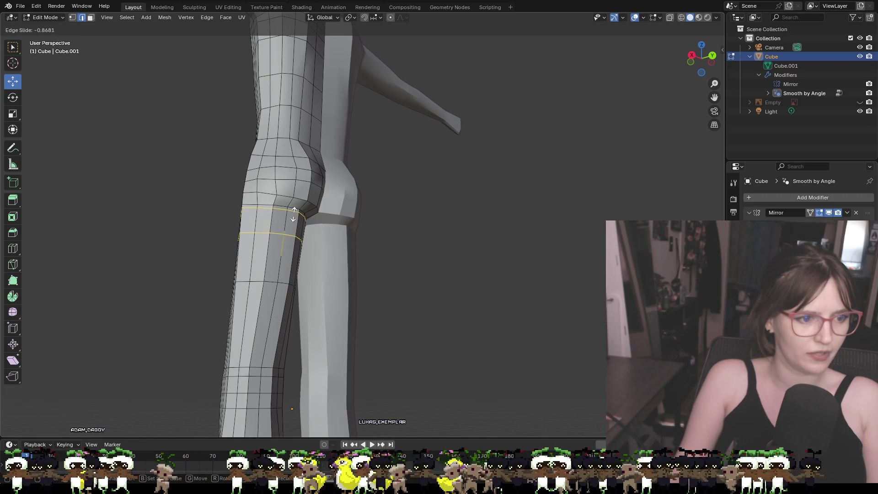
left_click(294, 213)
key("1")
- Select the six vertices along the buttock-thigh crease
left_click(365, 251)
mouse_move(365, 251)
middle_mouse_down()
mouse_move(401, 239)
mouse_move(388, 216)
mouse_move(410, 329)
mouse_move(409, 215)
middle_mouse_up()
scroll(411, 329, "up", 3)
left_click(334, 185)
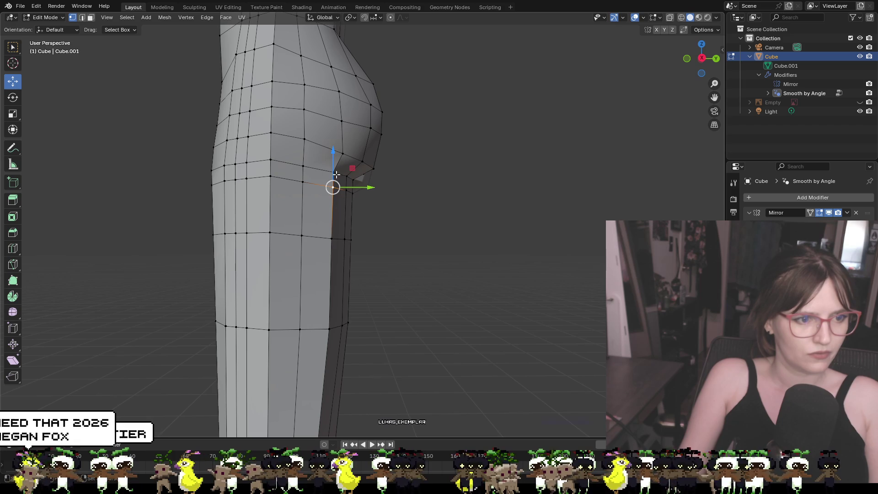
mouse_move(338, 181)
middle_mouse_down()
mouse_move(335, 213)
mouse_move(305, 197)
middle_mouse_up()
left_click(303, 196, "shift")
left_click(317, 199, "shift")
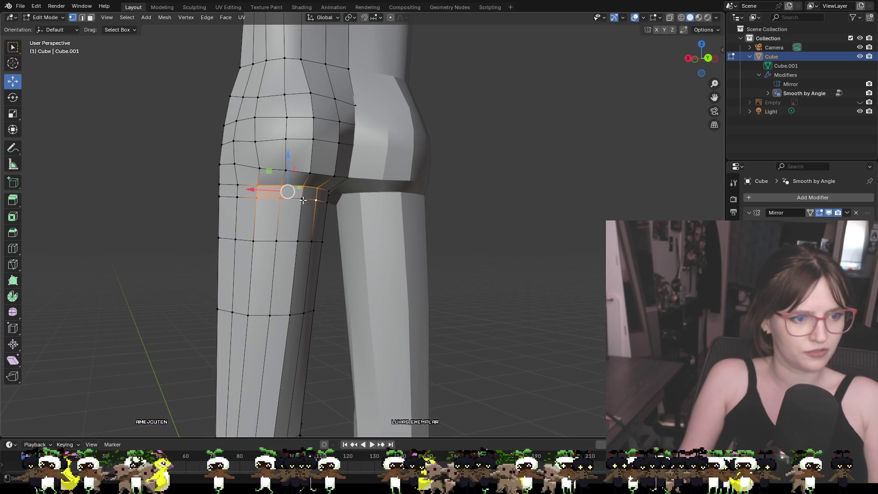
left_click(302, 198, "shift")
left_click(328, 191, "shift")
left_click(328, 200, "shift")
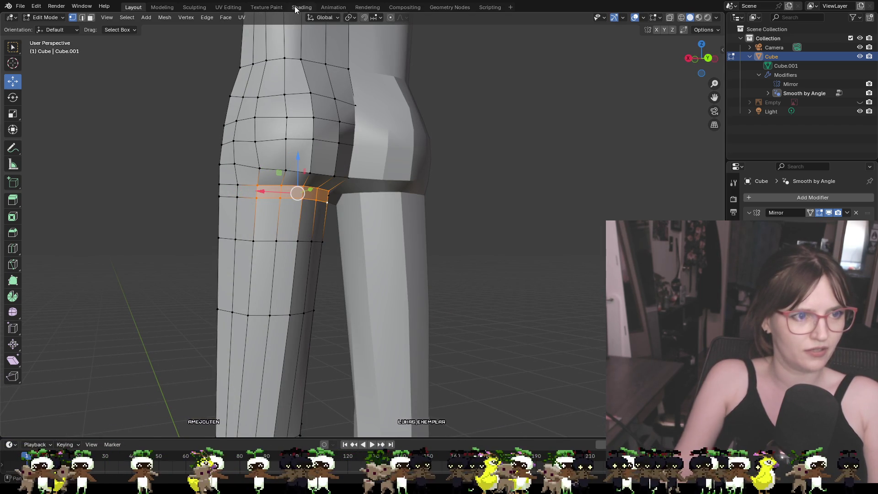
- Try proportional and Y-axis moves on the crease vertices, undo both, and disable proportional editing
left_click(391, 17)
middle_click_drag(471, 255, 578, 296)
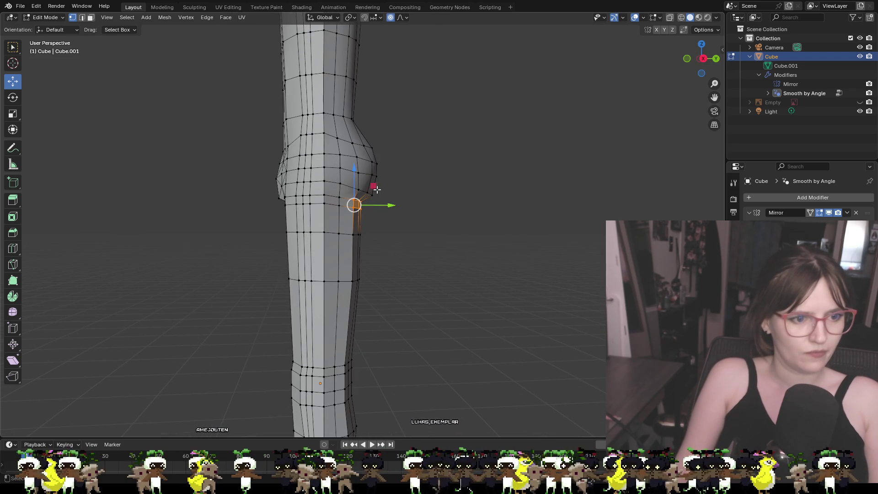
left_click_drag(355, 183, 355, 192)
key("ctrl+z")
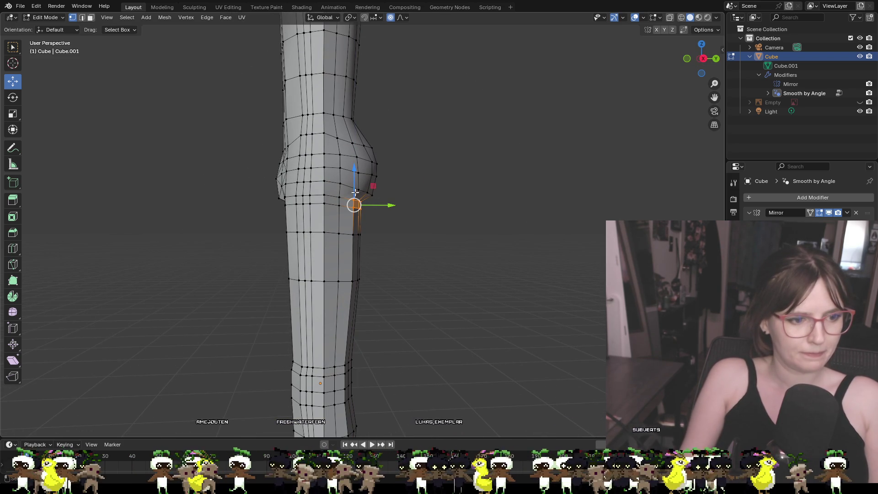
middle_click_drag(438, 206, 320, 193)
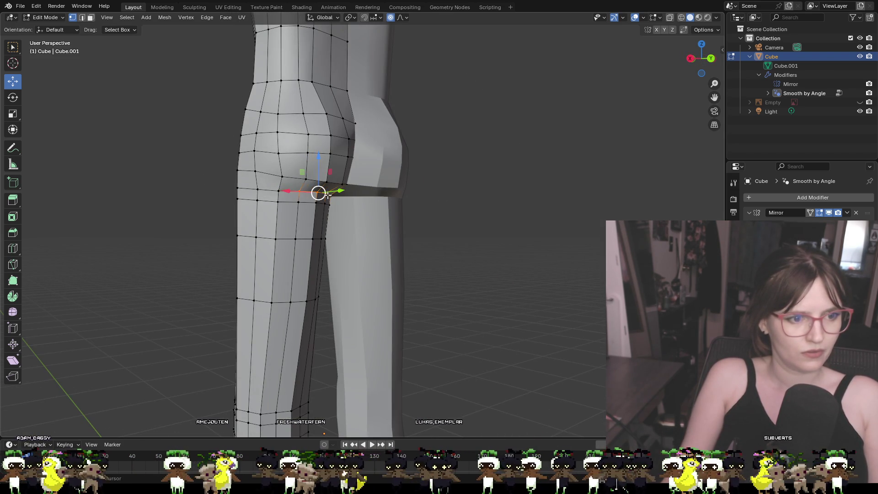
middle_click_drag(280, 191, 420, 219)
left_click_drag(388, 191, 400, 192)
key("ctrl+z")
left_click(391, 18)
- Push the crease vertices along Y, then shift another selection slightly back along Y
mouse_move(424, 218)
middle_mouse_down()
mouse_move(382, 233)
mouse_move(379, 210)
middle_mouse_up()
left_click_drag(380, 210, 361, 216)
left_click(414, 228)
mouse_move(372, 219)
middle_mouse_down()
mouse_move(402, 211)
mouse_move(398, 198)
middle_mouse_up()
scroll(379, 142, "down", 3)
scroll(398, 198, "up", 3)
mouse_move(380, 160)
middle_mouse_down("shift")
mouse_move(386, 186)
mouse_move(326, 175)
mouse_move(475, 200)
mouse_move(465, 196)
middle_mouse_up("shift")
left_click(358, 179)
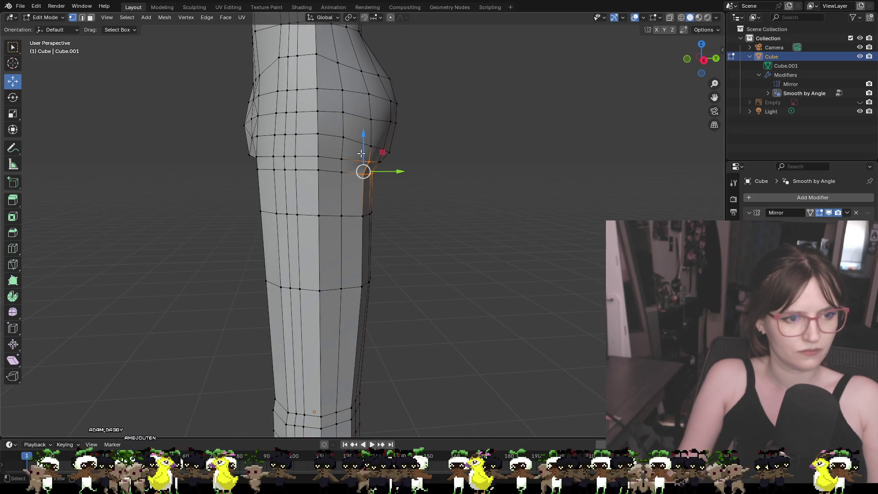
- Extend the selection along the under-buttock loop and lower the loop down the leg
left_click(318, 170, "shift")
left_click(296, 170, "shift")
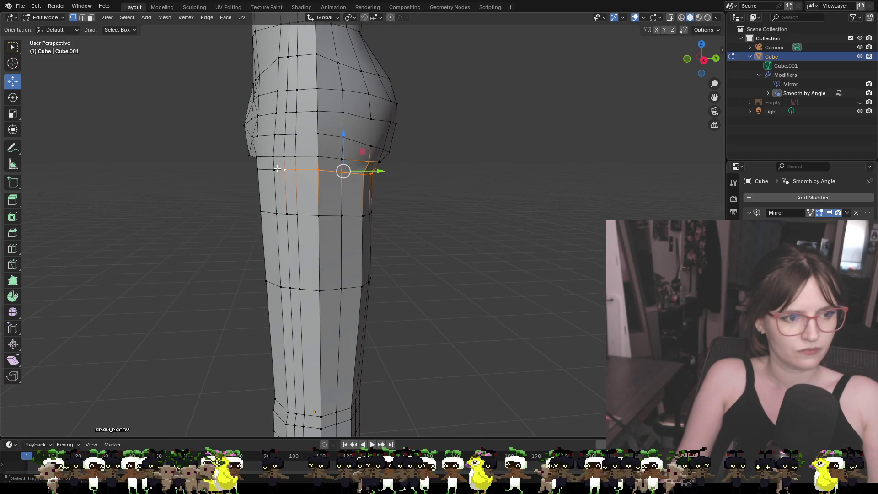
left_click_drag(338, 150, 337, 164)
left_click(370, 169, "shift")
mouse_move(403, 203)
middle_mouse_down()
mouse_move(410, 206)
mouse_move(319, 189)
mouse_move(390, 213)
middle_mouse_up()
left_click_drag(382, 203, 383, 203)
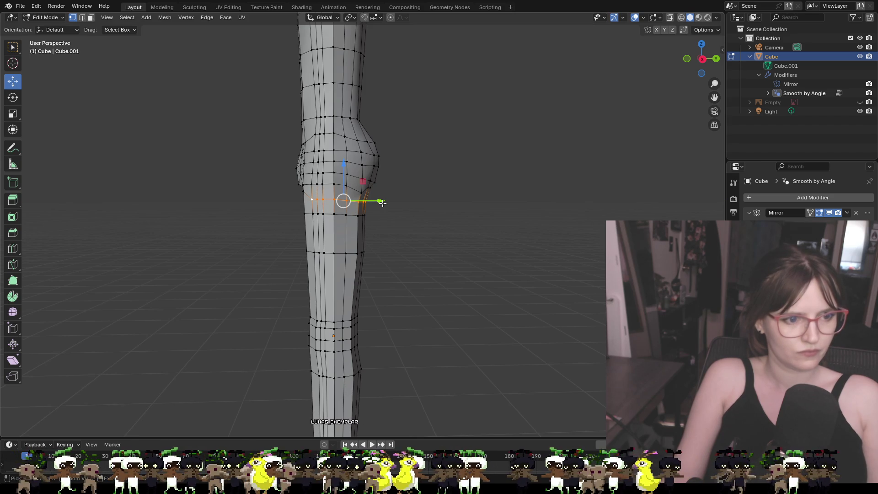
key("ctrl+z")
left_click_drag(344, 179, 341, 188)
- Pull two inner-thigh vertices down one at a time to deepen the crease
scroll(392, 198, "up", 6)
mouse_move(392, 198)
middle_mouse_down()
mouse_move(388, 169)
mouse_move(348, 137)
middle_mouse_up()
left_click(335, 120)
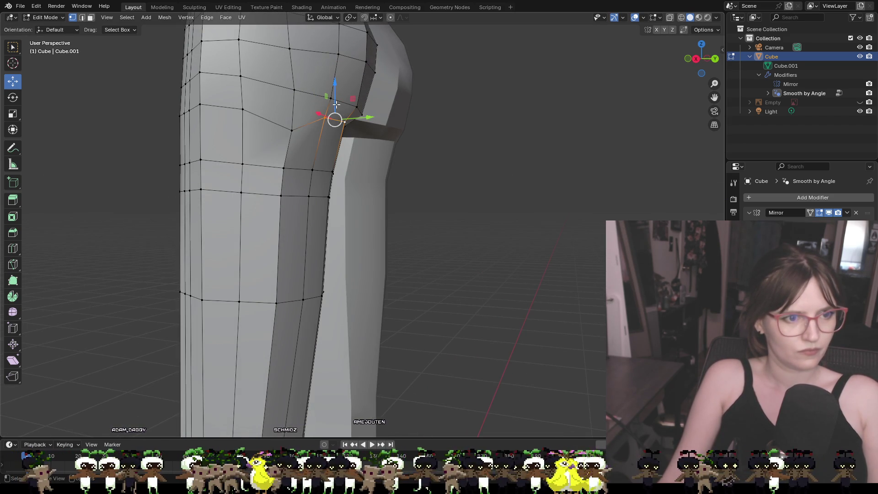
left_click_drag(337, 102, 347, 127)
middle_click_drag(400, 166, 458, 182)
scroll(439, 178, "down", 4)
left_click(452, 182)
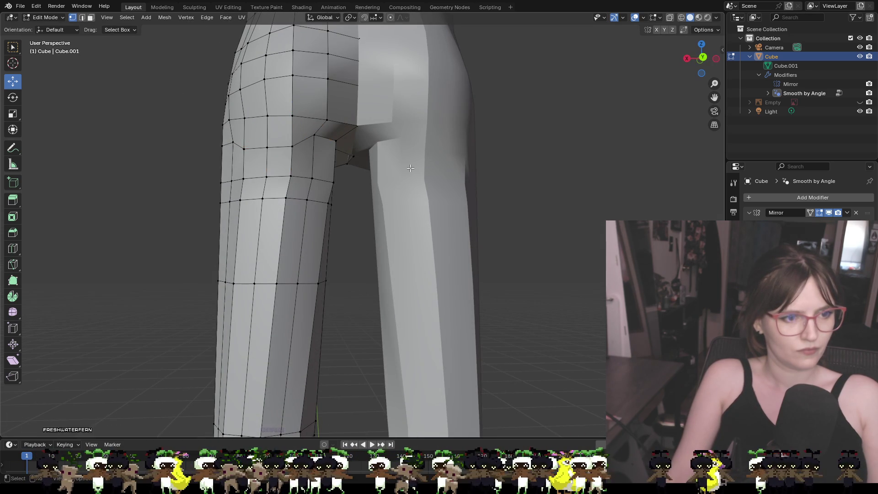
left_click(326, 139)
left_click_drag(325, 112, 336, 125)
- Deselect and orbit around the legs to inspect the crease and reveal the mirrored leg
left_click(524, 190)
middle_click_drag(524, 190, 547, 201)
scroll(527, 210, "down", 4)
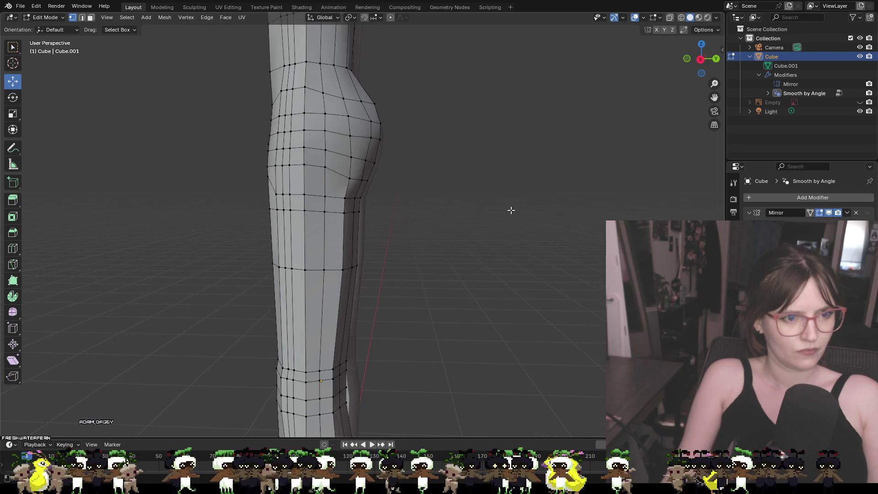
scroll(433, 227, "down", 4)
middle_click_drag(439, 229, 434, 229)
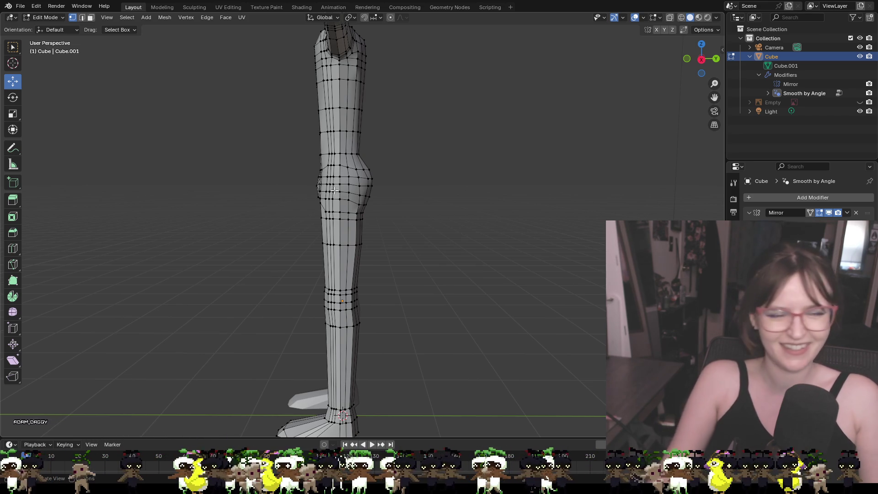
scroll(399, 173, "up", 3)
scroll(412, 176, "up", 2)
mouse_move(402, 186)
middle_mouse_down()
mouse_move(312, 184)
mouse_move(335, 159)
mouse_move(399, 210)
mouse_move(506, 204)
mouse_move(469, 199)
mouse_move(482, 140)
middle_mouse_up()
- Shift two upper inner-thigh vertices slightly along Y and then along X
scroll(312, 183, "up", 2)
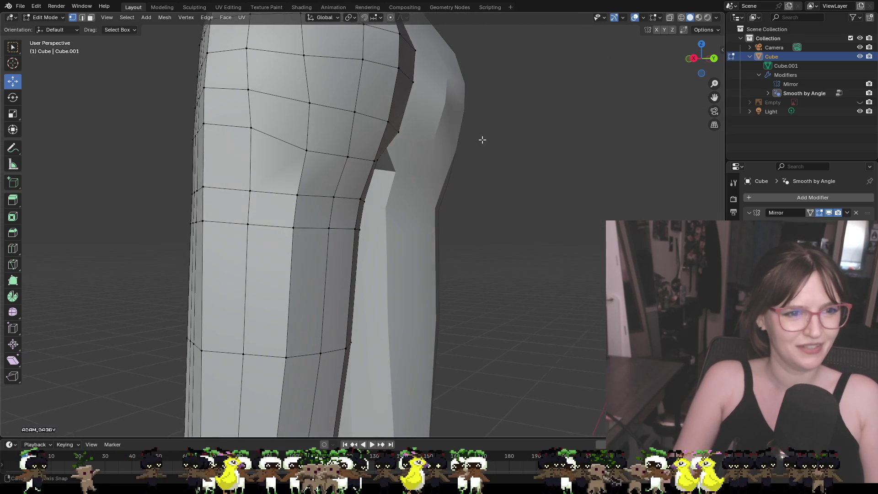
left_click(394, 129)
mouse_move(393, 129)
middle_mouse_down()
mouse_move(455, 138)
mouse_move(437, 144)
middle_mouse_up()
left_click(327, 101, "shift")
left_click_drag(392, 109, 402, 112)
mouse_move(401, 112)
middle_mouse_down()
mouse_move(418, 129)
mouse_move(319, 160)
mouse_move(330, 146)
middle_mouse_up()
left_click_drag(330, 145, 351, 171)
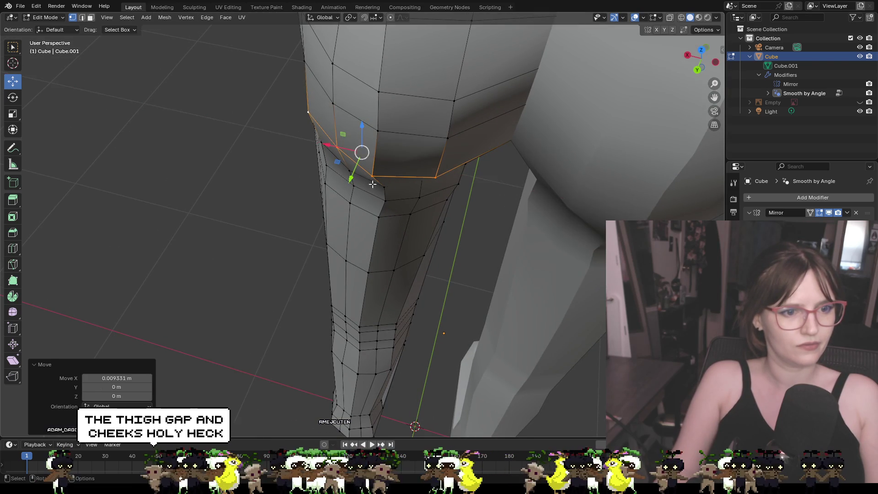
- Move a mid-thigh vertex along X, then shift it with a second vertex along X
scroll(351, 171, "down", 5)
mouse_move(407, 217)
middle_mouse_down()
mouse_move(399, 302)
mouse_move(399, 290)
middle_mouse_up()
left_click(375, 243)
mouse_move(376, 244)
middle_mouse_down()
mouse_move(402, 243)
mouse_move(319, 188)
mouse_move(307, 195)
mouse_move(357, 157)
middle_mouse_up()
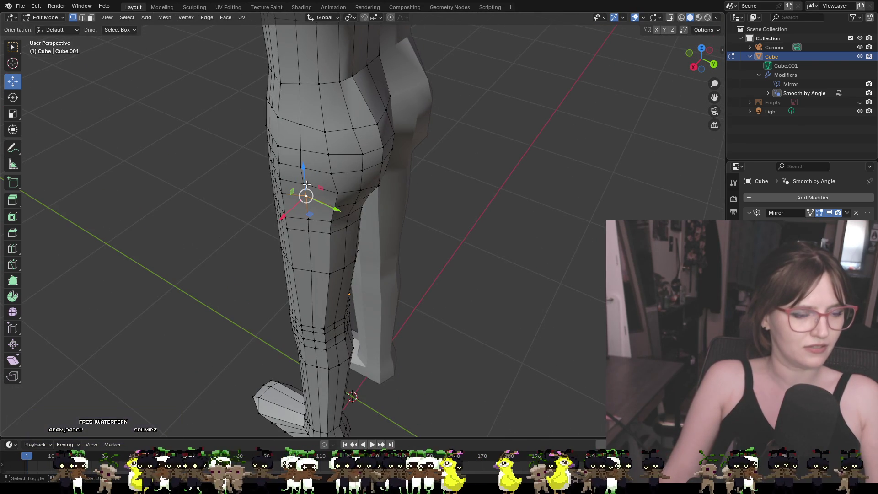
mouse_move(329, 197)
middle_mouse_down()
mouse_move(315, 223)
mouse_move(262, 239)
mouse_move(261, 158)
middle_mouse_up()
left_click_drag(261, 158, 267, 158)
middle_click_drag(267, 158, 291, 143)
left_click(279, 145, "shift")
left_click_drag(253, 156, 248, 147)
- Nudge another thigh vertex slightly along X, then select a vertex on the outer thigh edge
left_click(263, 136)
mouse_move(250, 149)
middle_mouse_down()
mouse_move(265, 182)
mouse_move(325, 139)
mouse_move(382, 137)
mouse_move(368, 145)
mouse_move(389, 221)
mouse_move(370, 197)
middle_mouse_up()
scroll(370, 197, "down", 5)
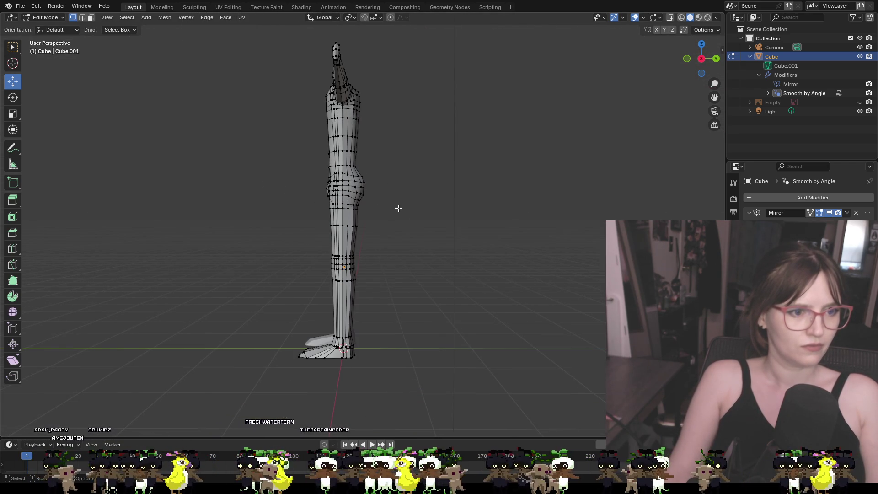
scroll(396, 215, "up", 6)
mouse_move(361, 241)
middle_mouse_down()
mouse_move(287, 219)
mouse_move(333, 212)
middle_mouse_up()
left_click(302, 173)
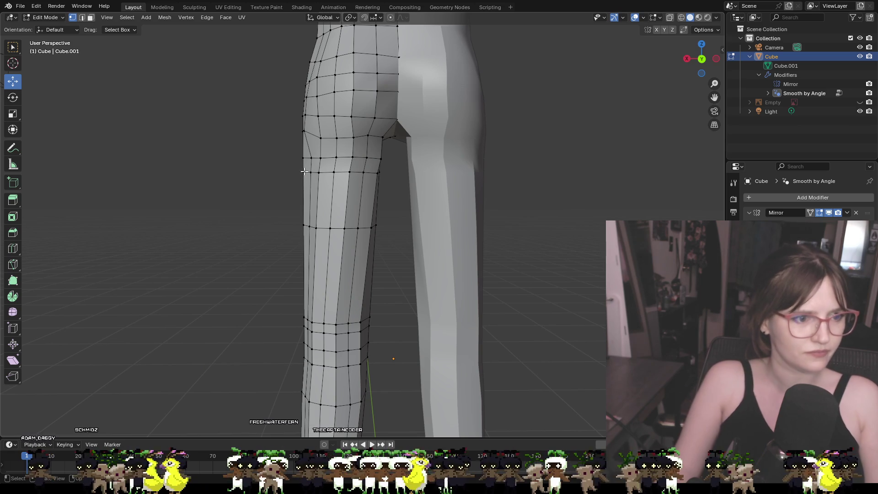
- Push the two outer thigh-edge vertices along X
left_click(303, 224, "shift")
middle_click_drag(332, 254, 458, 257)
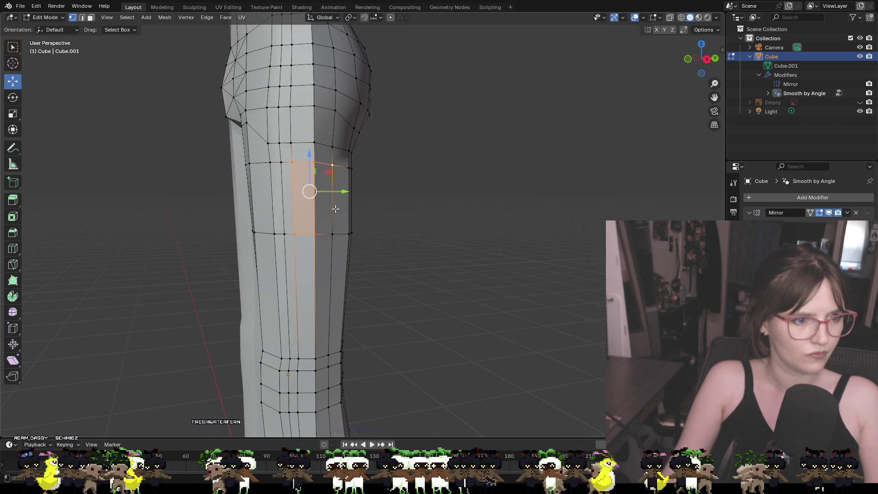
mouse_move(333, 237)
middle_mouse_down()
mouse_move(337, 245)
mouse_move(251, 245)
mouse_move(268, 201)
middle_mouse_up()
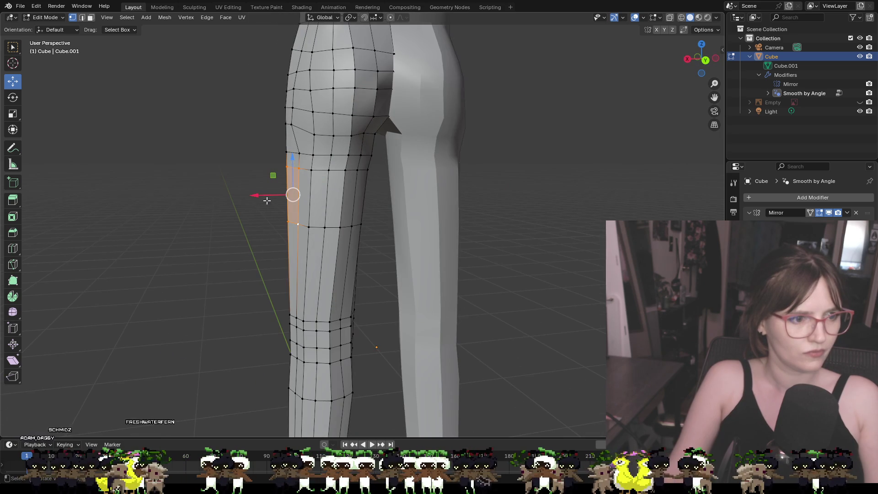
left_click_drag(257, 196, 255, 196)
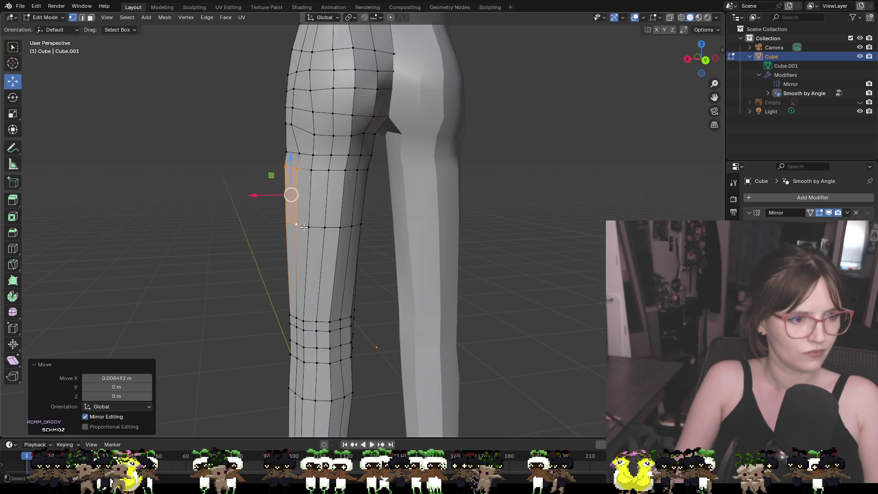
- Select three outer-thigh vertices and nudge them slightly along Y and X
left_click(295, 224)
left_click(311, 170, "shift")
left_click(297, 169, "shift")
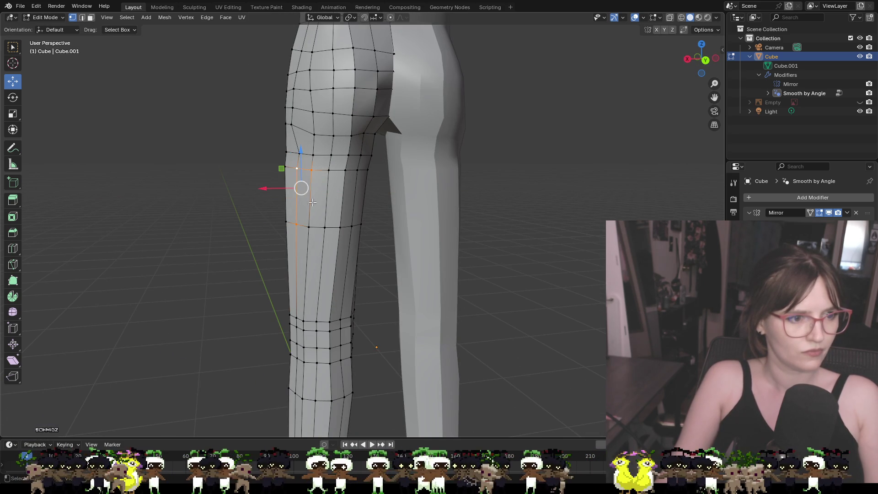
mouse_move(308, 228)
middle_mouse_down()
mouse_move(266, 243)
mouse_move(259, 264)
middle_mouse_up()
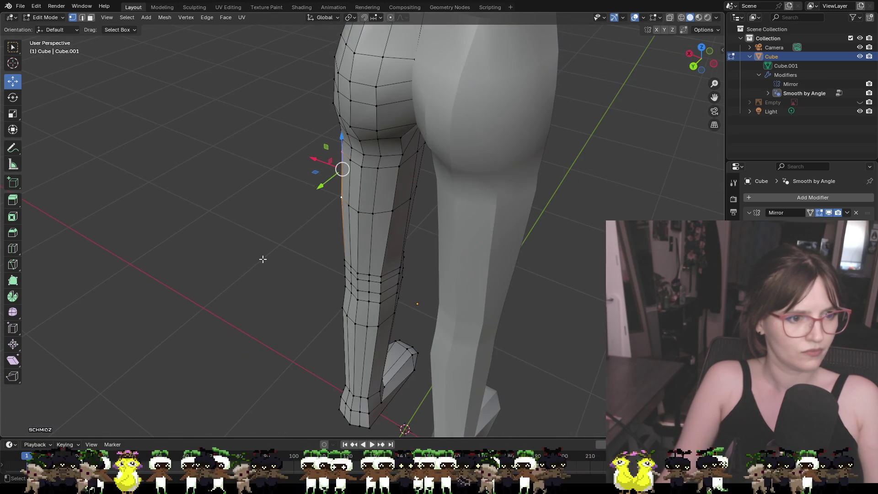
left_click_drag(319, 187, 317, 166)
mouse_move(303, 221)
middle_mouse_down()
mouse_move(353, 198)
mouse_move(451, 204)
mouse_move(484, 196)
middle_mouse_up()
left_click(476, 250)
- Select a face of vertices on the lower leg and push it along Y
scroll(475, 250, "down", 5)
mouse_move(476, 250)
middle_mouse_down()
mouse_move(451, 268)
mouse_move(389, 251)
middle_mouse_up()
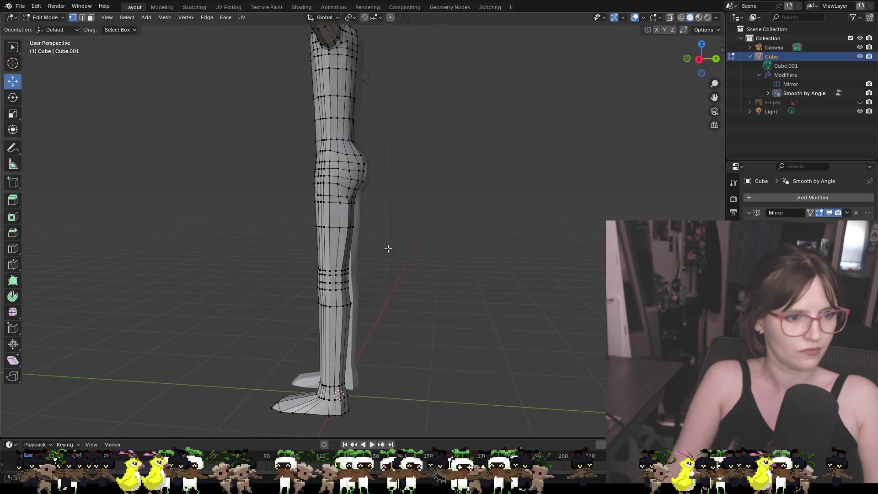
scroll(389, 251, "up", 8)
left_click(320, 204)
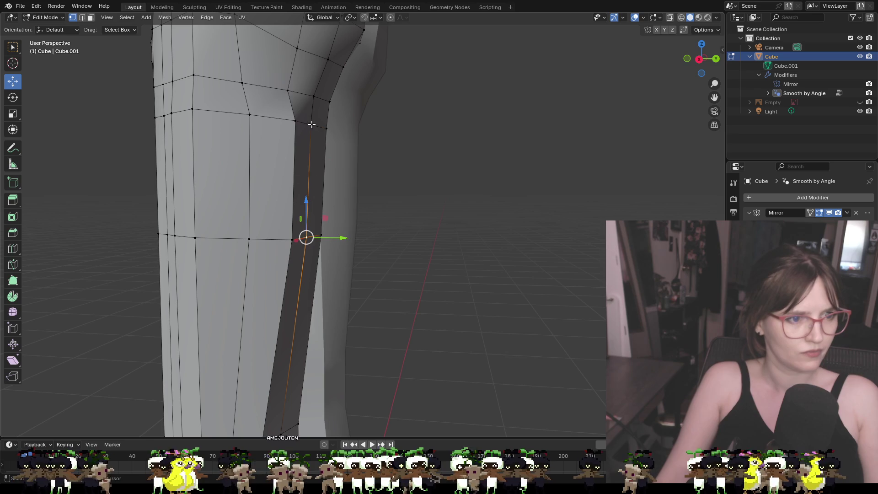
left_click(327, 129, "shift")
left_click(315, 96, "shift")
left_click(328, 101, "shift")
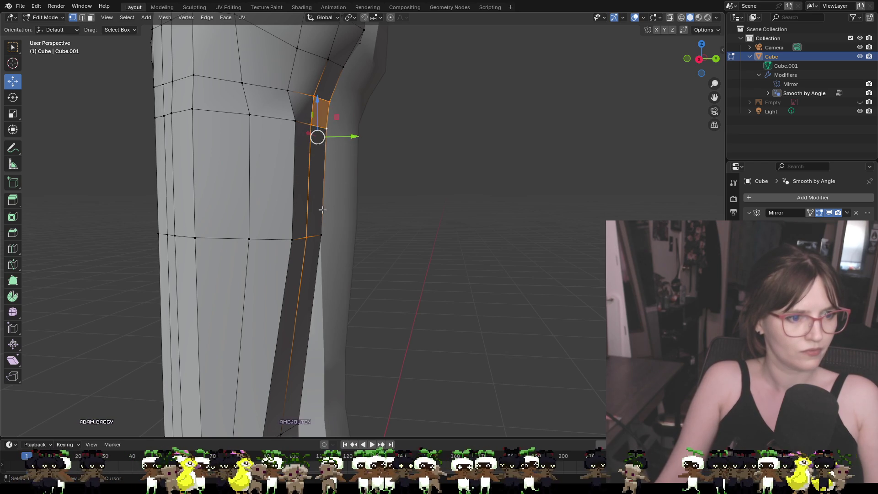
left_click(313, 96, "shift")
left_click(329, 101, "shift")
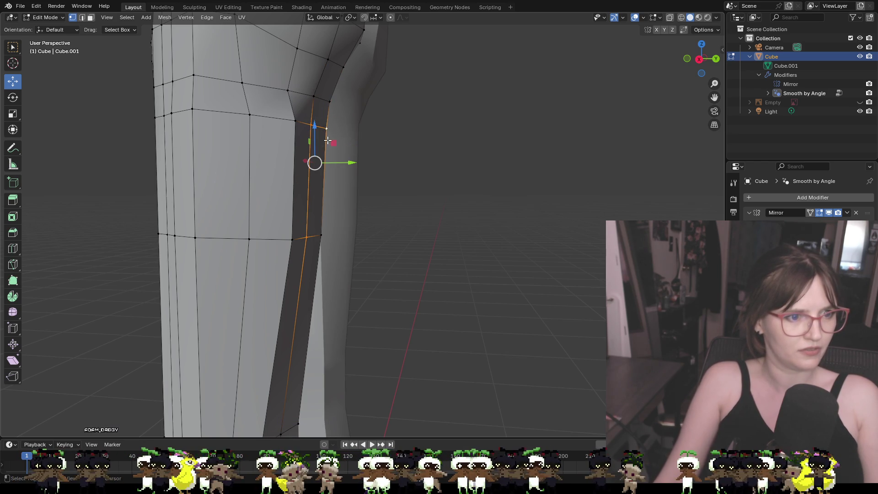
left_click(327, 235, "shift")
left_click_drag(345, 185, 361, 188)
- Shift the two knee vertices along Y, deselect, and orbit to inspect the leg
scroll(425, 238, "down", 4)
mouse_move(417, 255)
middle_mouse_down()
mouse_move(284, 258)
mouse_move(411, 251)
mouse_move(419, 243)
middle_mouse_up()
left_click(336, 168)
left_click(333, 231, "shift")
left_click_drag(377, 201, 379, 201)
left_click(432, 241)
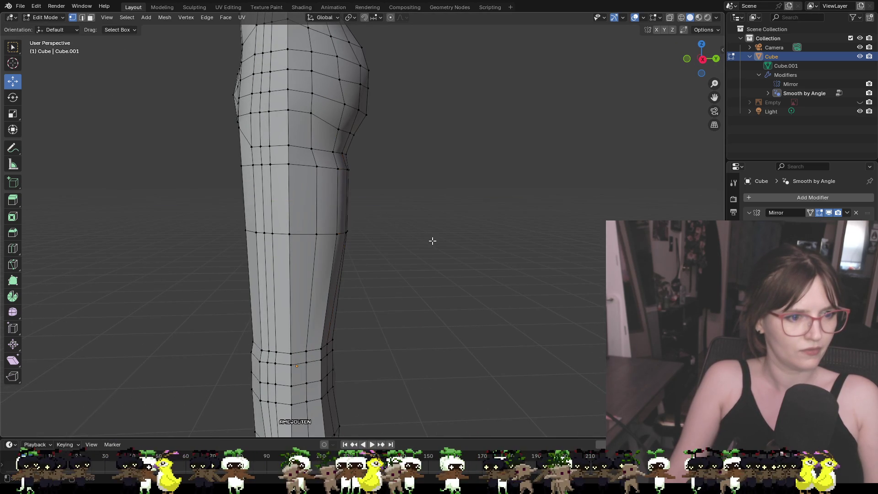
scroll(432, 241, "down", 3)
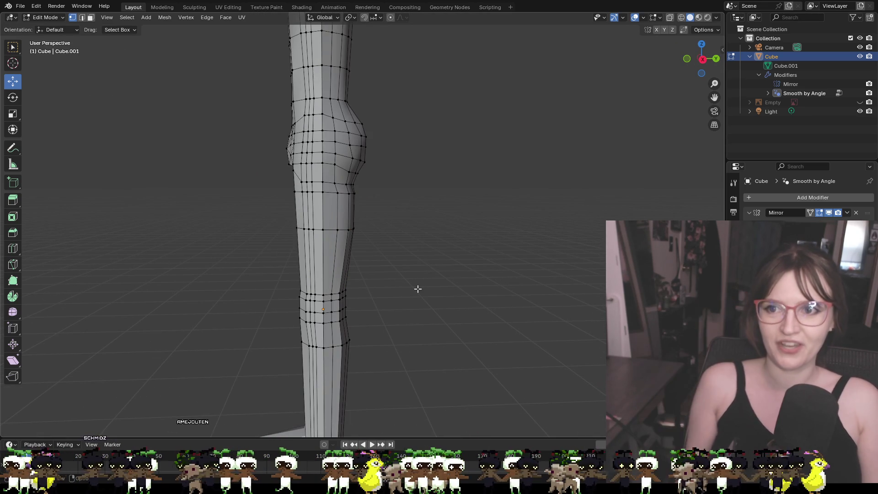
middle_click_drag(454, 206, 562, 233)
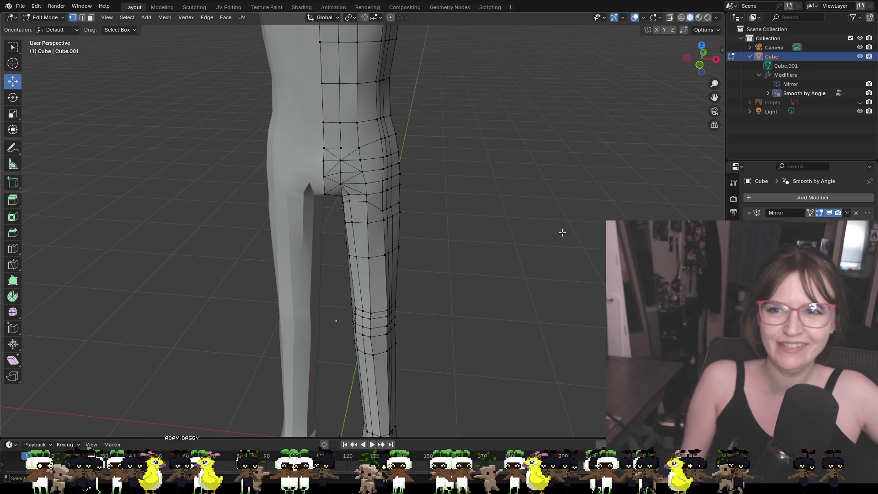
- Lower two selected inner-thigh vertices along Z
mouse_move(440, 224)
middle_mouse_down()
mouse_move(448, 206)
mouse_move(441, 180)
mouse_move(374, 200)
mouse_move(261, 187)
mouse_move(400, 183)
middle_mouse_up()
scroll(400, 182, "up", 3)
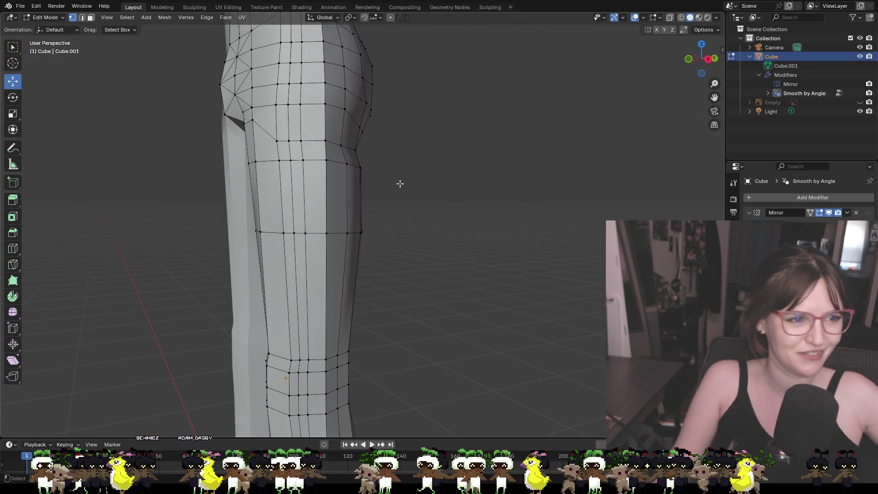
scroll(304, 155, "up", 1)
middle_click_drag(304, 155, 389, 106)
left_click(344, 101, "shift")
left_click_drag(365, 73, 364, 96)
middle_click_drag(363, 96, 367, 93)
- Move a single crotch vertex down and back, then select the inner-thigh corner vertex
left_click(367, 92)
left_click_drag(362, 74, 364, 94)
middle_click_drag(444, 101, 347, 74)
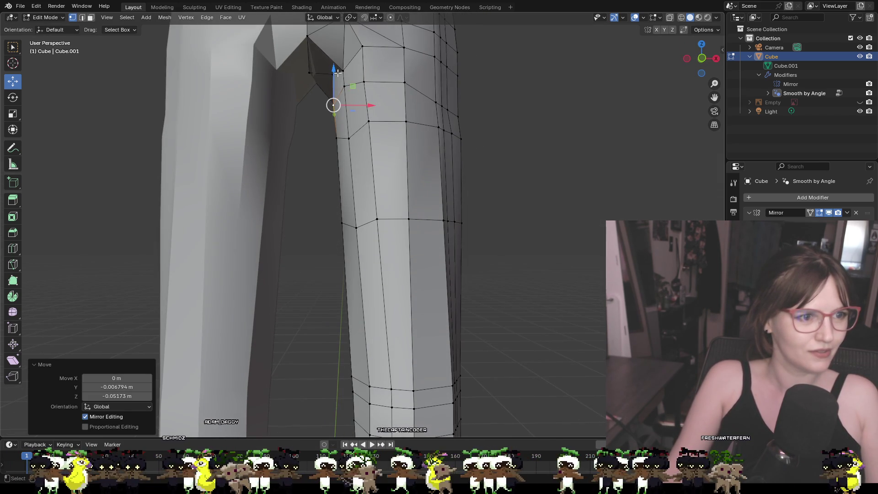
left_click(310, 72)
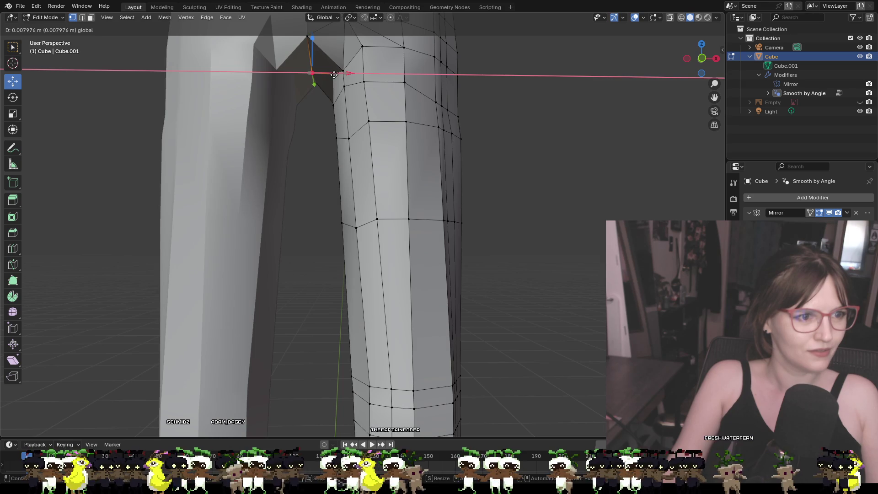
left_click(315, 73)
middle_click_drag(309, 73, 308, 92)
- Lower the corner vertex about 0.012 m along Z with two G, Z moves, then check the crotch
key("g")
key("z")
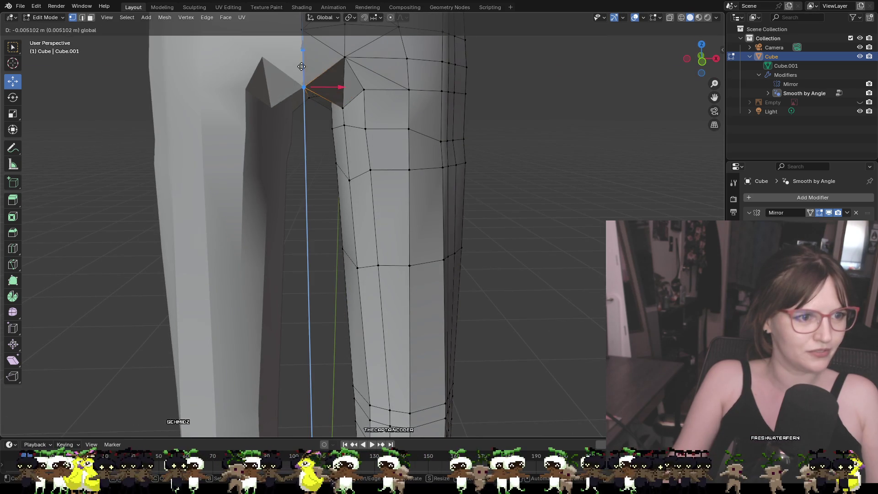
left_click(306, 97)
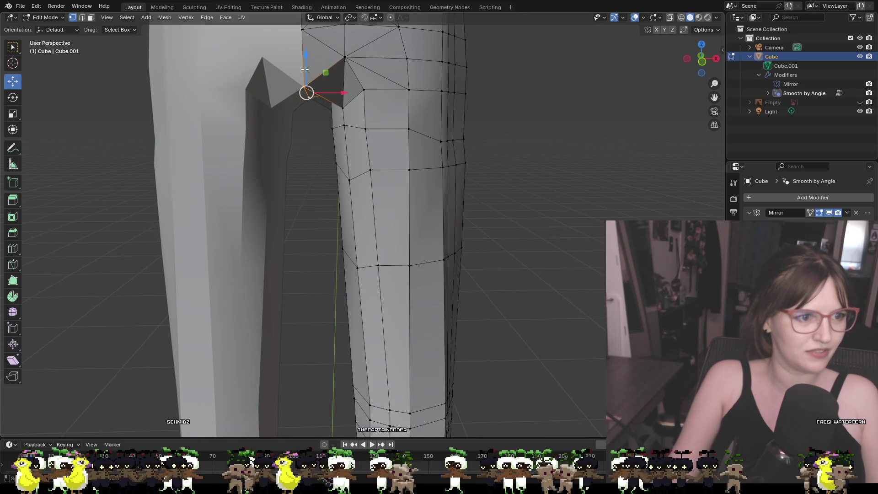
key("g")
key("z")
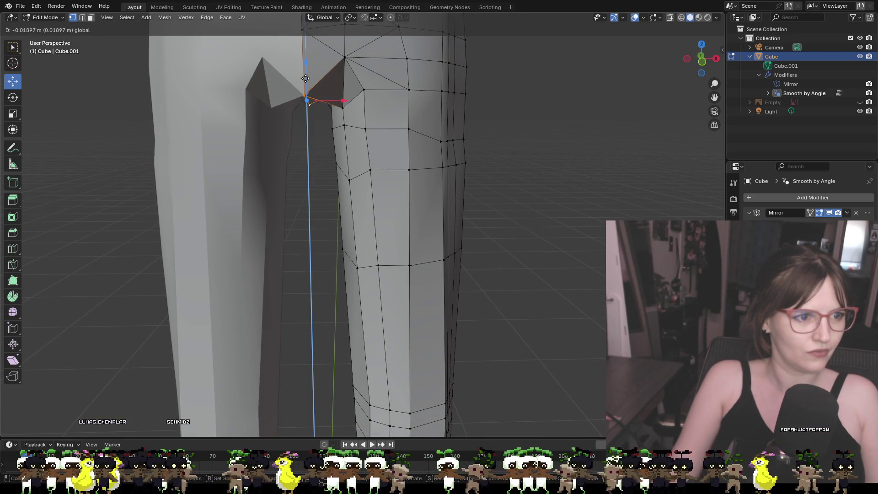
left_click(306, 94)
mouse_move(307, 94)
middle_mouse_down()
mouse_move(403, 90)
mouse_move(393, 115)
mouse_move(378, 95)
mouse_move(552, 137)
mouse_move(557, 149)
middle_mouse_up()
scroll(557, 149, "up", 2)
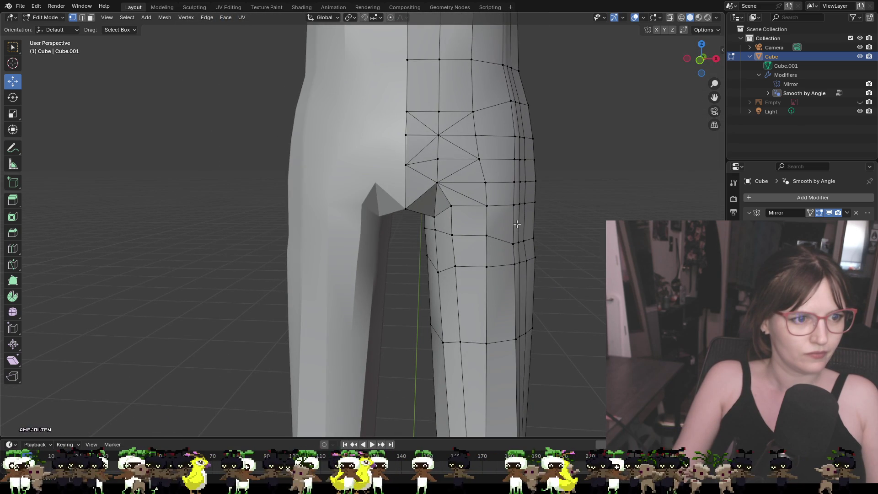
middle_click_drag(517, 224, 497, 189)
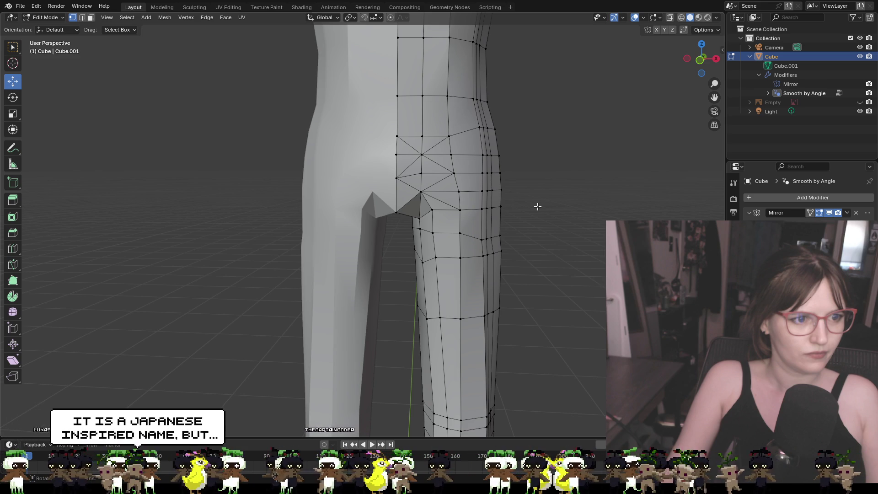
middle_click_drag(535, 148, 529, 316, "shift")
scroll(529, 316, "down", 1)
scroll(546, 320, "down", 1)
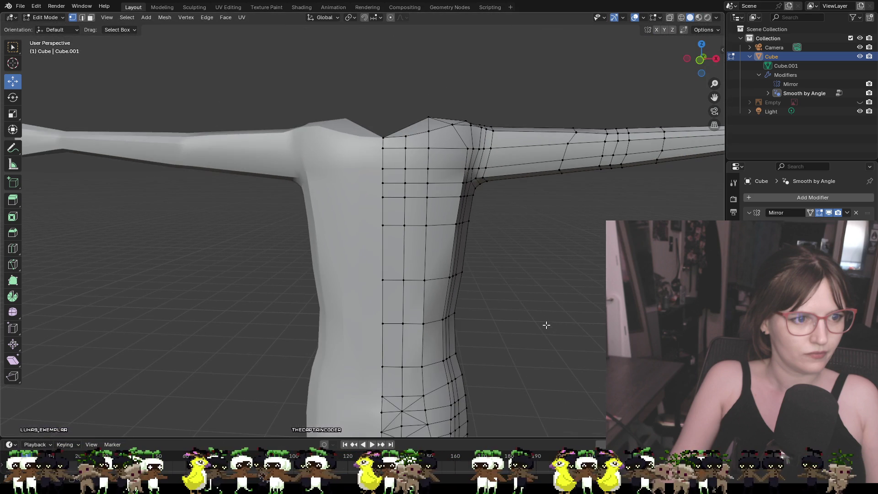
mouse_move(542, 353)
middle_mouse_down("shift")
mouse_move(526, 333)
mouse_move(501, 227)
mouse_move(486, 302)
mouse_move(557, 304)
mouse_move(484, 327)
mouse_move(529, 302)
middle_mouse_up("shift")
scroll(544, 316, "up", 2)
scroll(537, 306, "down", 2)
mouse_move(529, 333)
middle_mouse_down()
mouse_move(484, 320)
mouse_move(540, 316)
mouse_move(512, 330)
mouse_move(535, 314)
mouse_move(287, 320)
mouse_move(333, 312)
mouse_move(240, 298)
mouse_move(337, 309)
mouse_move(268, 306)
middle_mouse_up()
scroll(336, 309, "up", 3)
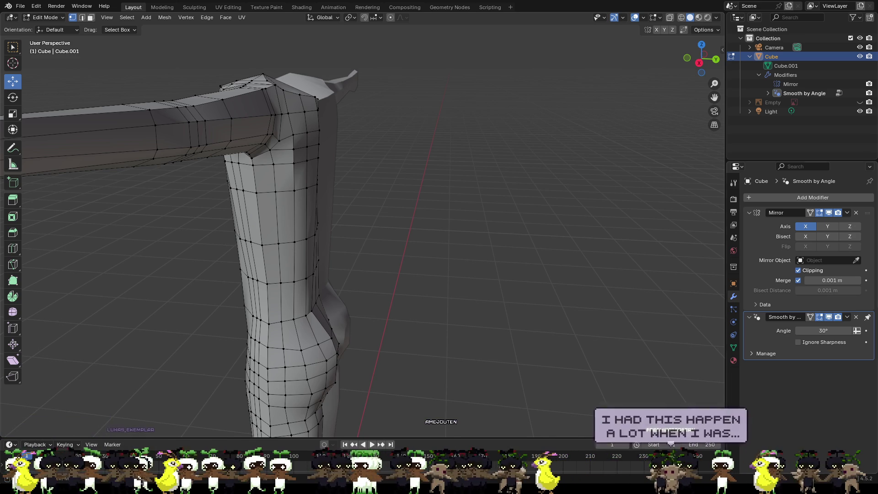
key("ctrl+z")
key("ctrl+z")
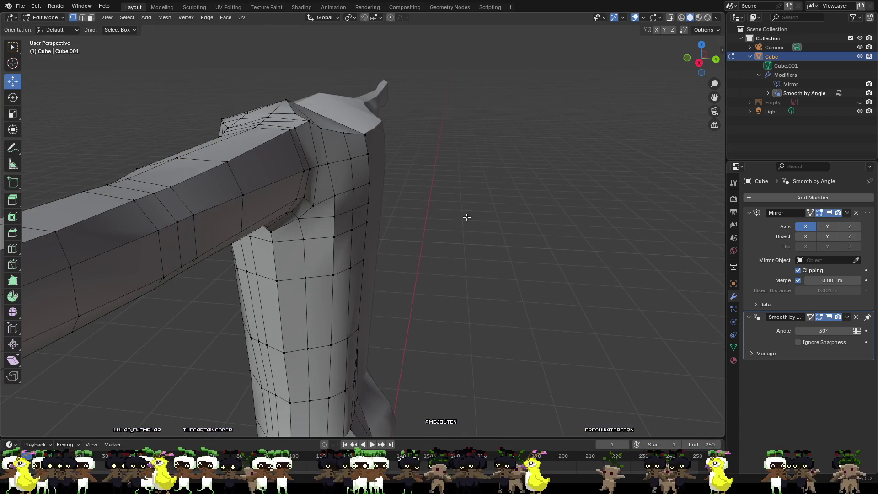
- Shift the vertex beside the armpit, then two vertices below it, along Y
left_click(361, 134)
left_click_drag(391, 135, 386, 159)
left_click(366, 156, "shift")
left_click(368, 183, "shift")
mouse_move(435, 170)
middle_mouse_down()
mouse_move(376, 160)
mouse_move(413, 133)
mouse_move(406, 141)
middle_mouse_up()
mouse_move(398, 139)
left_mouse_down()
mouse_move(389, 138)
mouse_move(384, 160)
left_mouse_up()
- Nudge a side vertex near the shoulder slightly along Y
left_click(366, 178, "shift")
left_click(368, 192, "shift")
mouse_move(454, 188)
middle_mouse_down()
mouse_move(405, 176)
mouse_move(367, 242)
mouse_move(338, 227)
middle_mouse_up()
left_click(332, 227)
left_click_drag(343, 246, 342, 244)
- Shift a side vertex under the arm along Y, then deselect
mouse_move(342, 245)
middle_mouse_down()
mouse_move(529, 235)
mouse_move(583, 205)
middle_mouse_up()
left_click(364, 209)
left_click_drag(388, 211, 455, 231)
left_click(465, 234)
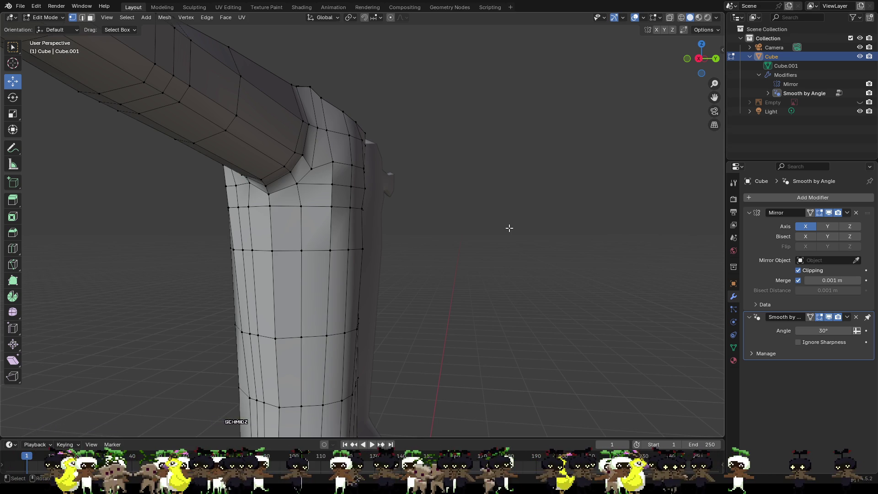
mouse_move(520, 181)
middle_mouse_down()
mouse_move(489, 231)
mouse_move(510, 170)
mouse_move(488, 184)
middle_mouse_up()
- Nudge a torso-side vertex along Y with G, Y, and check it from around the arm
left_click(365, 200)
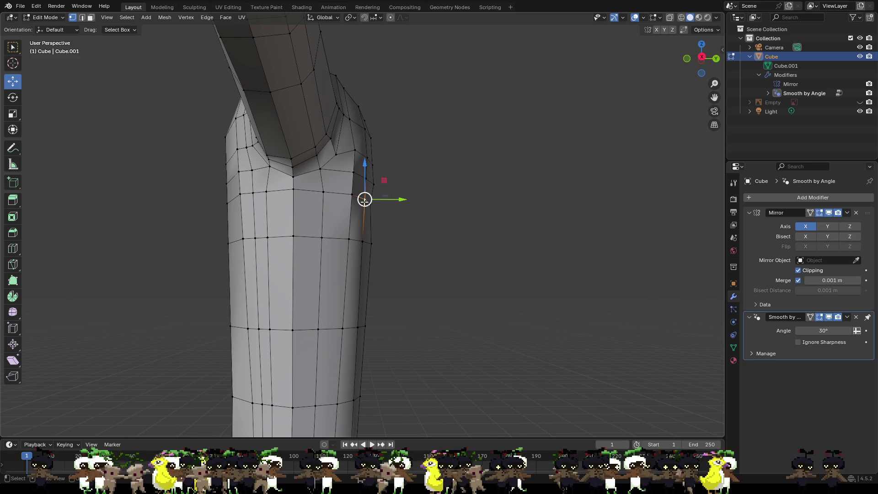
key("g")
key("y")
left_click(373, 203)
left_click(371, 243)
middle_click_drag(398, 237, 252, 241)
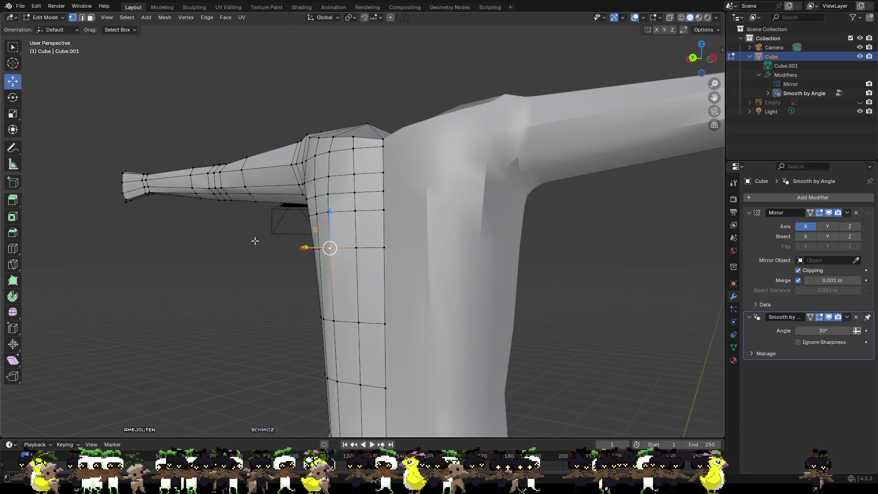
left_click(271, 272)
mouse_move(305, 265)
middle_mouse_down()
mouse_move(365, 254)
mouse_move(441, 270)
middle_mouse_up()
- Nudge two torso-side seam vertices together along Y
left_click(366, 249)
left_click(369, 190, "shift")
left_click_drag(392, 214, 388, 214)
left_click(492, 255)
mouse_move(492, 255)
middle_mouse_down()
mouse_move(421, 251)
mouse_move(430, 270)
mouse_move(411, 295)
mouse_move(439, 286)
middle_mouse_up()
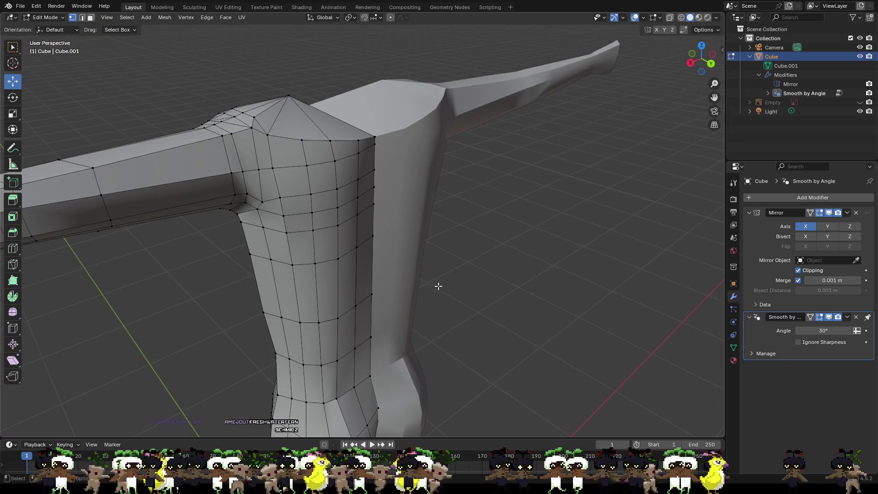
- Move four seam vertices, from below the armpit to the top corner, along Y
left_click(374, 295)
left_click(374, 230, "shift")
left_click(374, 206, "shift")
left_click(373, 136, "shift")
mouse_move(374, 136)
middle_mouse_down()
mouse_move(393, 196)
mouse_move(442, 199)
middle_mouse_up()
key("g")
key("y")
left_click(398, 204)
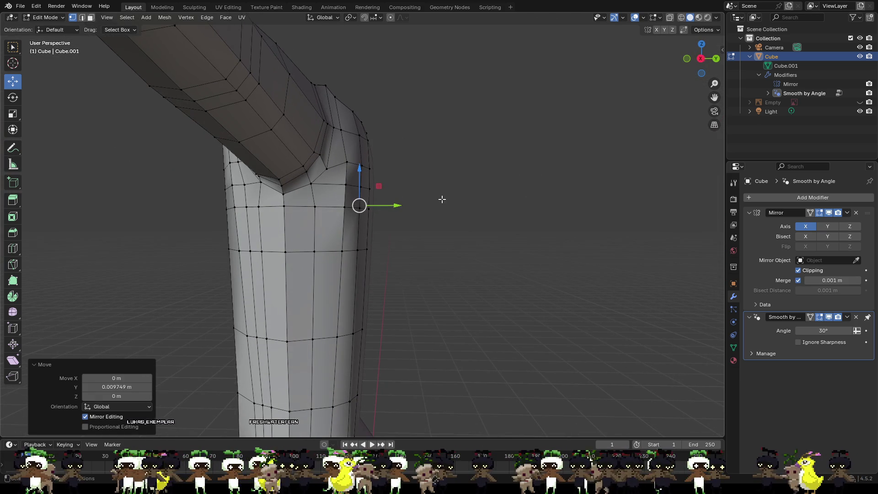
left_click_drag(383, 206, 392, 206)
- Shift another column of four seam vertices along Y
middle_click_drag(392, 206, 352, 221)
left_click(375, 244)
left_click(375, 209, "shift")
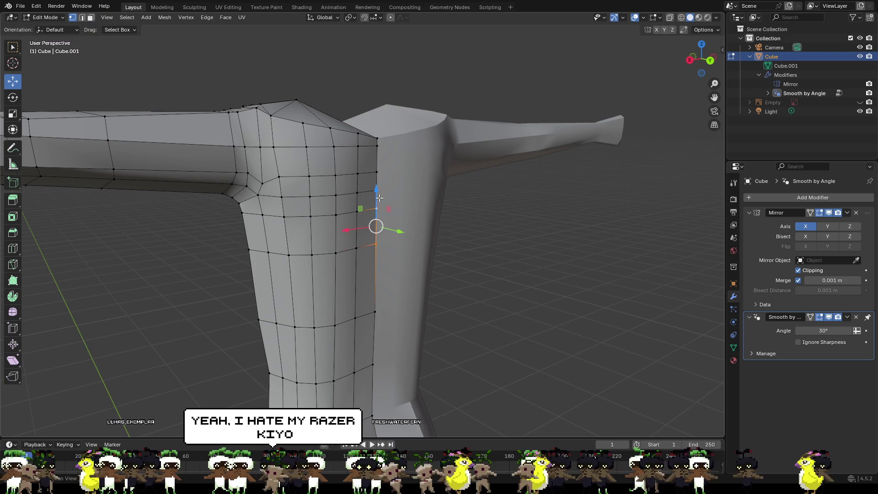
left_click(378, 180, "shift")
left_click(377, 145, "shift")
left_click_drag(402, 197, 401, 198)
- Nudge the top shoulder vertex and a shoulder-joint vertex slightly along Y
mouse_move(400, 198)
middle_mouse_down()
mouse_move(383, 323)
mouse_move(416, 260)
mouse_move(453, 310)
mouse_move(476, 312)
middle_mouse_up()
left_click(360, 194)
left_click_drag(394, 202, 402, 200)
left_click(414, 235)
mouse_move(415, 235)
middle_mouse_down()
mouse_move(402, 166)
mouse_move(410, 141)
mouse_move(395, 183)
middle_mouse_up()
left_click(369, 245)
left_click_drag(402, 249, 404, 250)
left_click(414, 266)
mouse_move(396, 267)
middle_mouse_down()
mouse_move(380, 259)
mouse_move(399, 266)
middle_mouse_up()
- Nudge the remaining shoulder seam vertices up to the shoulder top along Y
left_click(363, 256)
left_click_drag(396, 258, 395, 257)
left_click(361, 210)
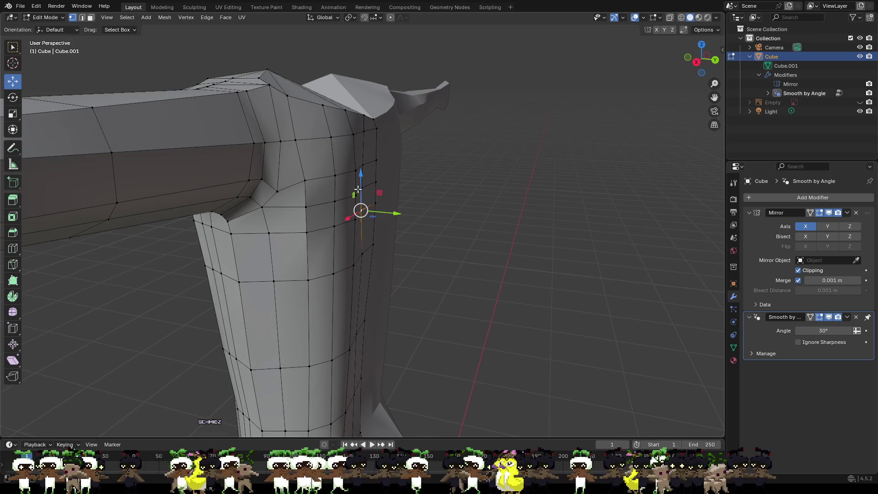
left_click(361, 188)
left_click(361, 189)
left_click_drag(392, 192, 446, 206)
left_click(365, 132)
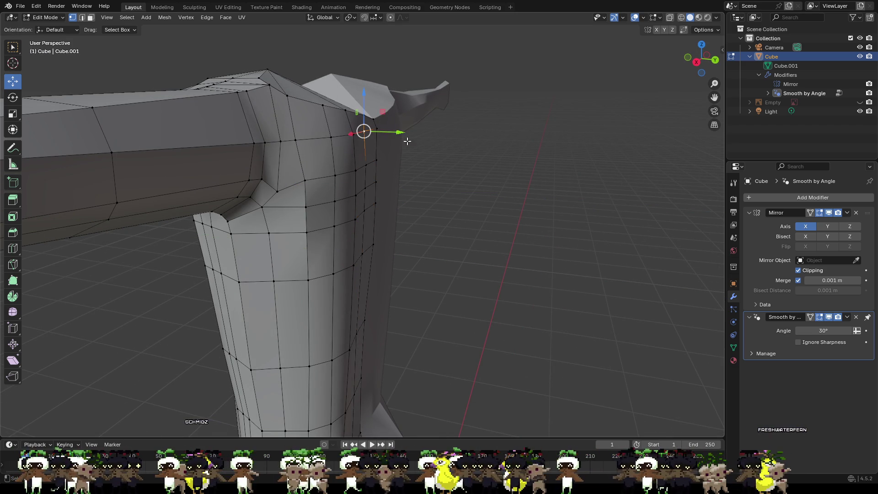
left_click_drag(396, 135, 397, 135)
left_click(457, 182)
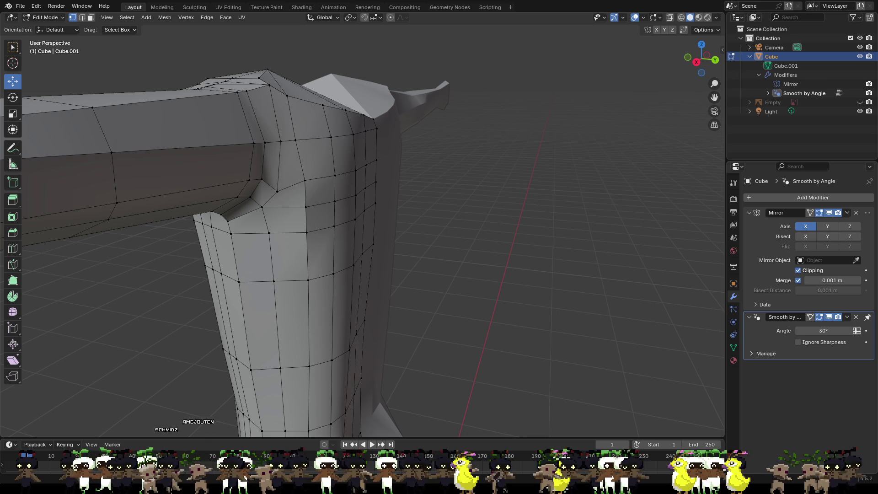
- Lower a vertical column of three shoulder vertices about 0.009 m along Y
mouse_move(512, 206)
middle_mouse_down()
mouse_move(559, 196)
mouse_move(492, 178)
mouse_move(411, 207)
mouse_move(314, 173)
mouse_move(521, 210)
mouse_move(553, 156)
mouse_move(633, 150)
mouse_move(464, 196)
mouse_move(723, 191)
middle_mouse_up()
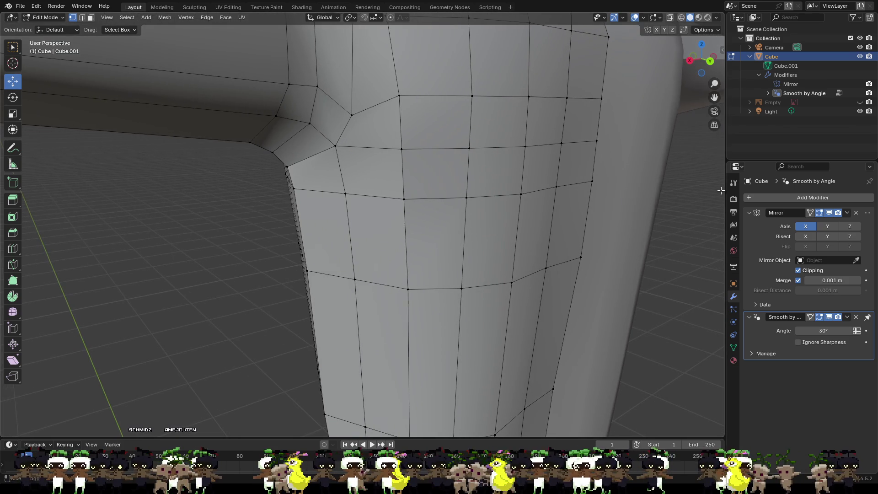
left_click(399, 95)
left_click(402, 149, "shift")
left_click(403, 199, "shift")
mouse_move(430, 190)
middle_mouse_down()
mouse_move(396, 190)
mouse_move(472, 178)
middle_mouse_up()
left_click_drag(312, 181, 302, 182)
mouse_move(302, 181)
middle_mouse_down()
mouse_move(355, 167)
mouse_move(338, 183)
mouse_move(496, 159)
mouse_move(364, 192)
middle_mouse_up()
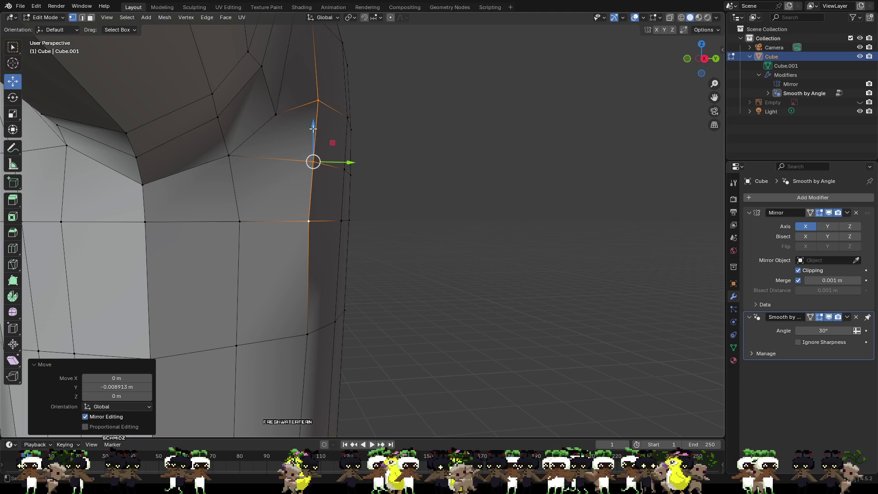
- Move a shoulder-edge vertex along Y, then about -0.0076 m along X
left_click(233, 223)
left_click_drag(255, 222, 245, 227)
mouse_move(245, 228)
middle_mouse_down()
mouse_move(215, 224)
mouse_move(273, 243)
mouse_move(361, 198)
mouse_move(322, 150)
mouse_move(314, 171)
mouse_move(206, 178)
mouse_move(379, 212)
middle_mouse_up()
key("g")
key("x")
left_click(329, 152)
- Inspect the adjusted vertex and select the top shoulder vertex
scroll(206, 177, "down", 5)
scroll(379, 212, "up", 2)
middle_click_drag(384, 182, 395, 230)
middle_click_drag(380, 199, 383, 171)
left_click(374, 131)
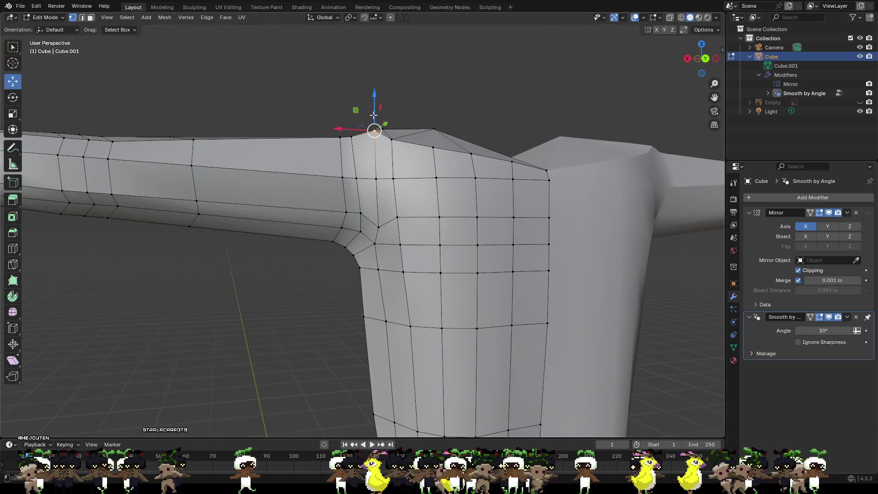
- Lower three top shoulder vertices along Z, the last by about 0.017 m
key("g")
key("z")
left_click(375, 119)
left_click(383, 132)
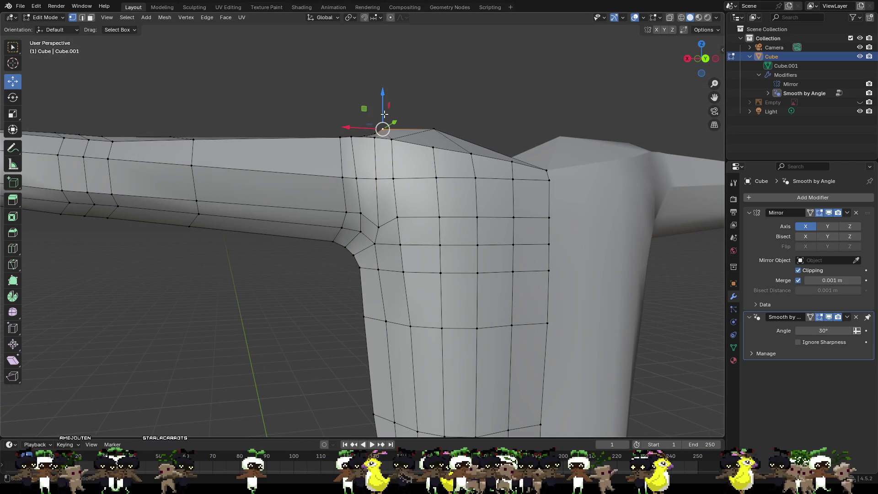
key("g")
key("z")
left_click(383, 115)
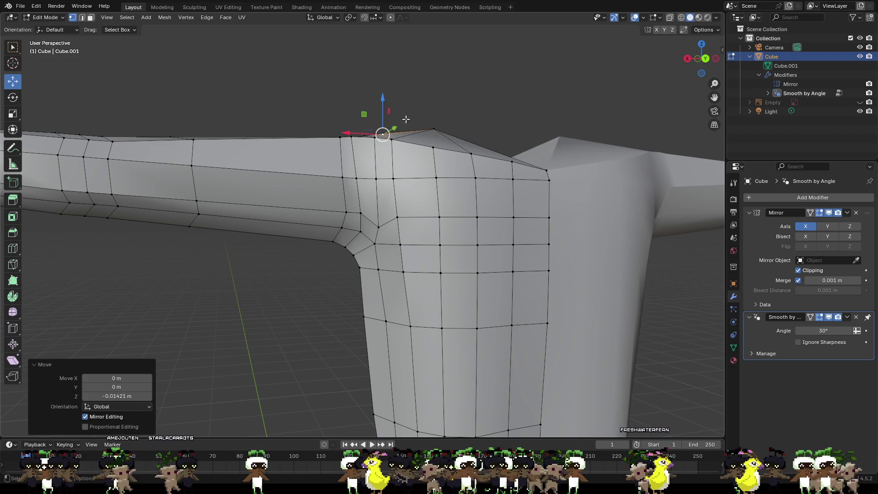
left_click(433, 132)
key("g")
key("z")
left_click(433, 119)
- Shift the arm's left silhouette edge-loop vertices along Y
middle_click_drag(434, 118, 305, 218)
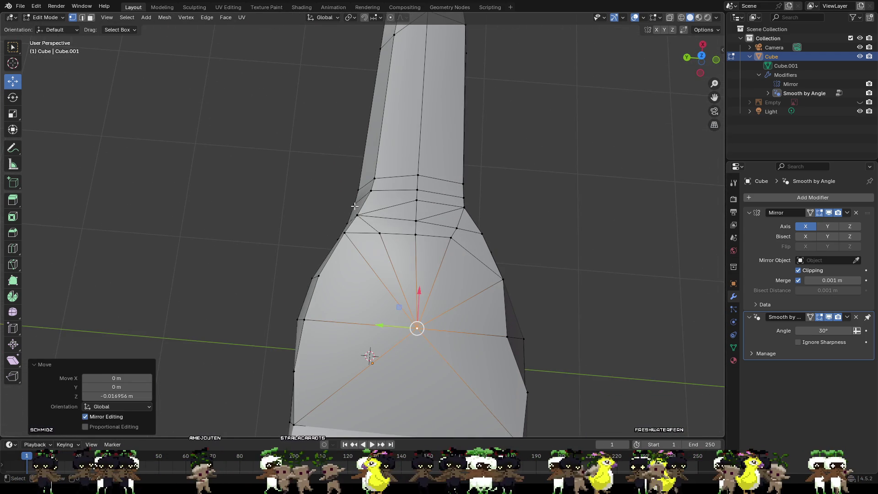
left_click(348, 221)
left_click(356, 197, "shift")
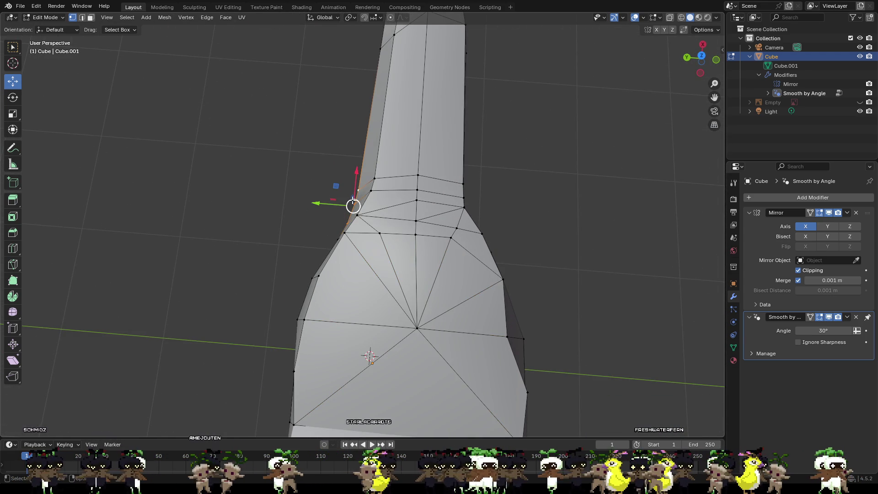
left_click_drag(332, 204, 314, 203)
middle_click_drag(321, 206, 355, 248)
left_click(355, 248)
left_click(348, 207, "shift")
left_click(345, 217, "alt+shift")
left_click_drag(323, 231, 320, 215)
- Raise the shoulder-corner vertex slightly along Z and select the underarm corner vertex
mouse_move(320, 215)
middle_mouse_down()
mouse_move(484, 158)
mouse_move(426, 221)
middle_mouse_up()
left_click(375, 227)
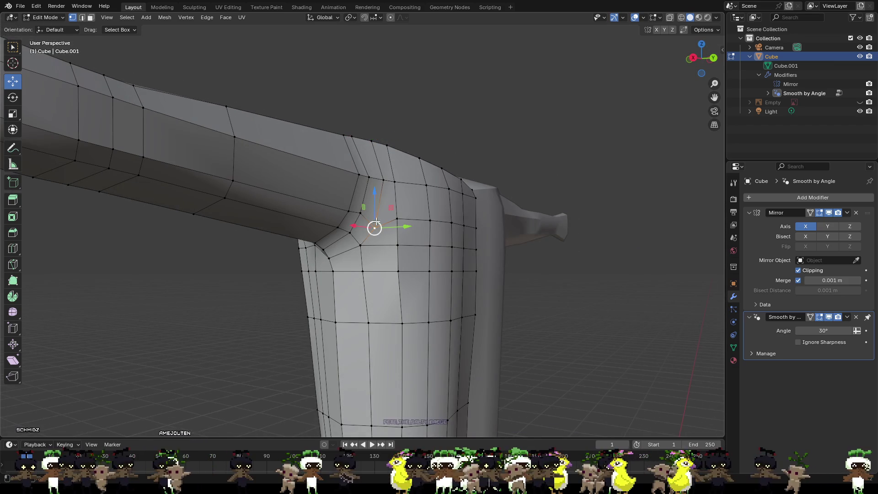
mouse_move(373, 207)
left_mouse_down()
mouse_move(372, 221)
mouse_move(378, 200)
left_mouse_up()
mouse_move(378, 200)
middle_mouse_down()
mouse_move(331, 226)
mouse_move(486, 191)
mouse_move(520, 212)
mouse_move(476, 184)
mouse_move(435, 194)
mouse_move(500, 192)
middle_mouse_up()
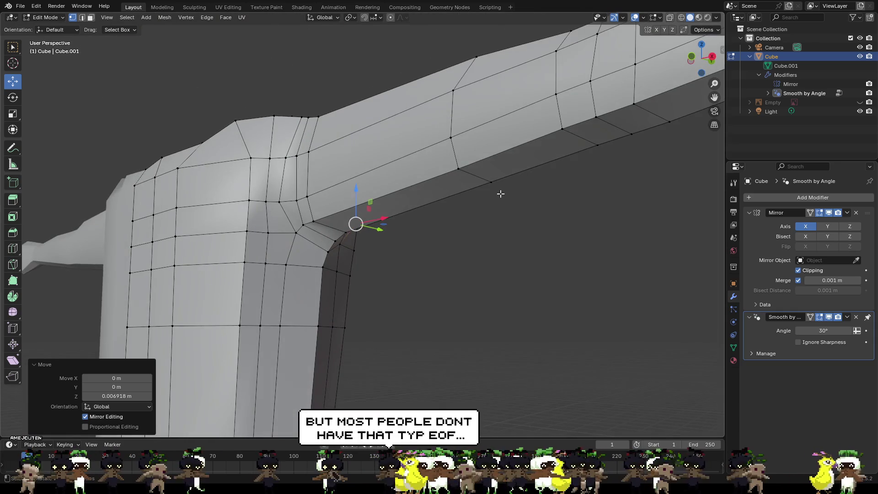
left_click(336, 239)
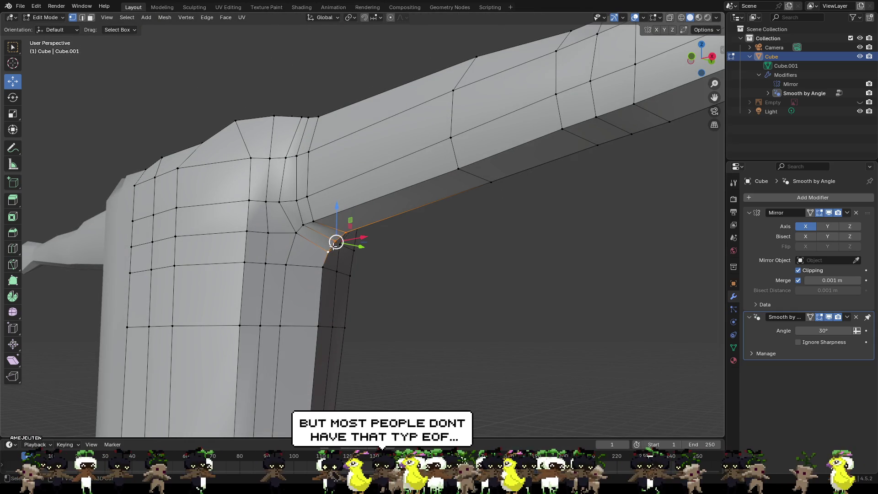
mouse_move(327, 273)
middle_mouse_down()
mouse_move(348, 284)
mouse_move(348, 300)
middle_mouse_up()
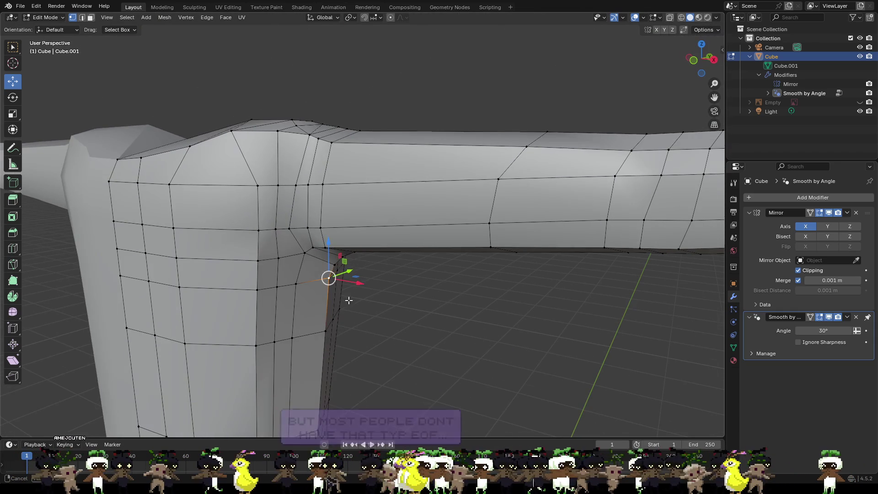
- Push the underarm corner vertex about 0.0244 m back along negative Y
key("g")
key("y")
left_click(311, 254)
mouse_move(311, 254)
middle_mouse_down()
mouse_move(336, 223)
mouse_move(404, 239)
middle_mouse_up()
- Orbit, pan and zoom to look along the whole arm to its flared end
scroll(405, 239, "down", 3)
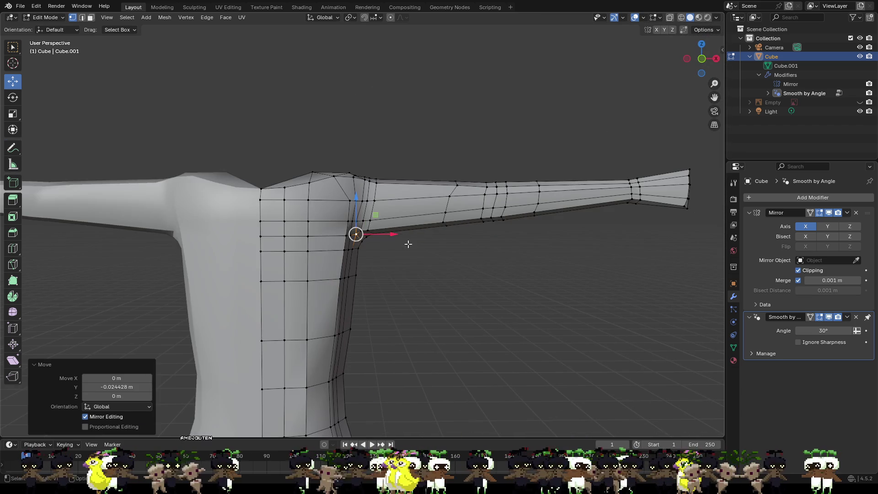
middle_click_drag(465, 260, 403, 217, "shift")
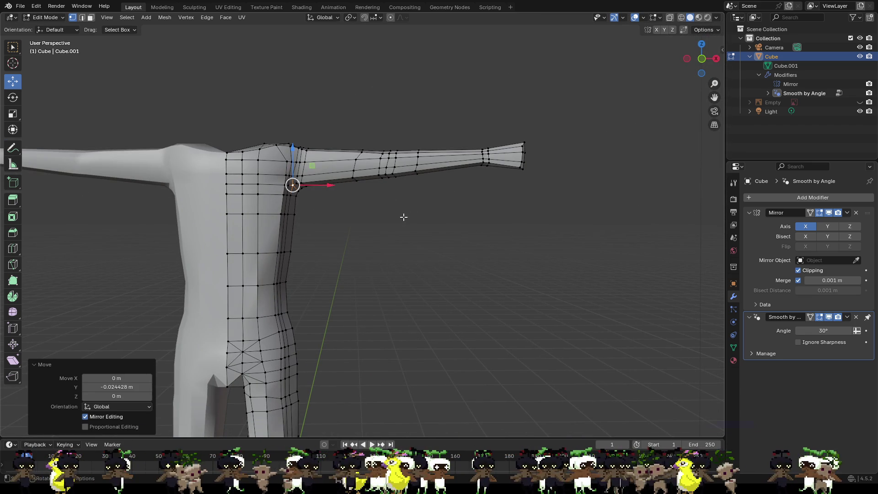
mouse_move(397, 188)
middle_mouse_down()
mouse_move(400, 234)
mouse_move(275, 220)
mouse_move(266, 245)
mouse_move(364, 253)
middle_mouse_up()
scroll(405, 243, "up", 2)
scroll(540, 200, "up", 4)
mouse_move(541, 200)
middle_mouse_down()
mouse_move(417, 204)
mouse_move(529, 212)
mouse_move(548, 198)
mouse_move(419, 239)
mouse_move(479, 232)
middle_mouse_up()
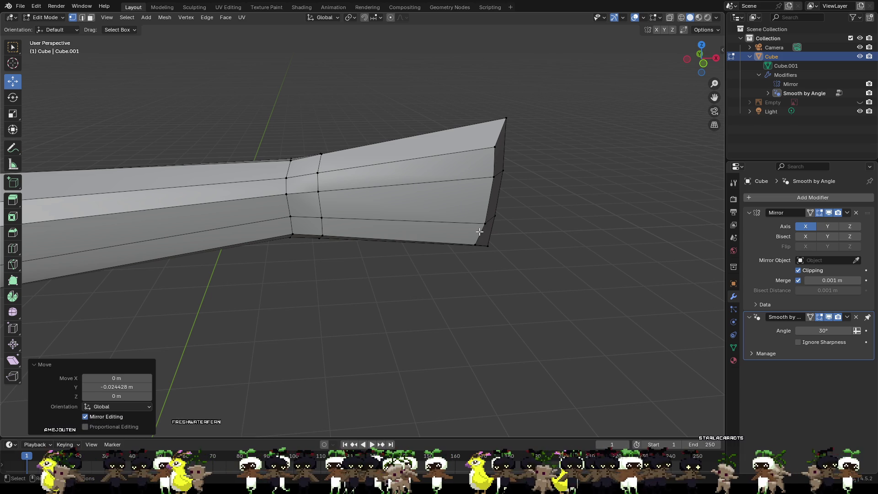
- Add a Ctrl+R loop cut across the flared hand end, slid toward the wrist
key("ctrl+r")
left_click(405, 162)
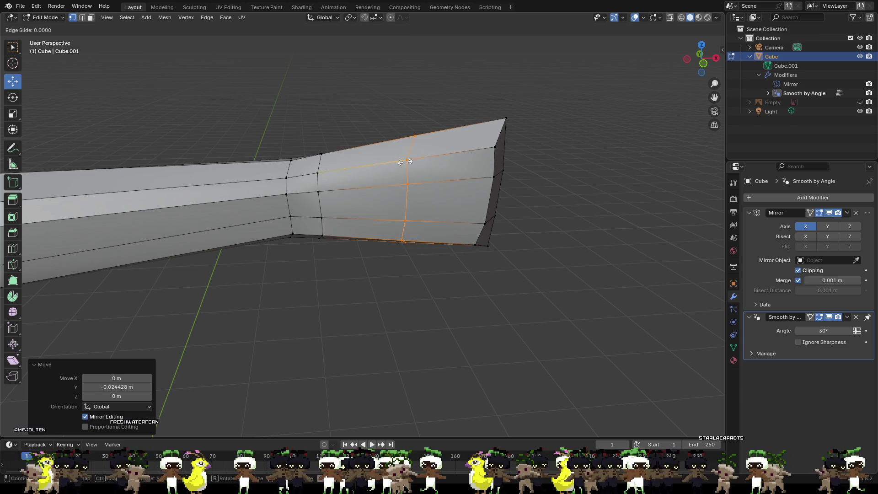
left_click(366, 168)
left_click(579, 229)
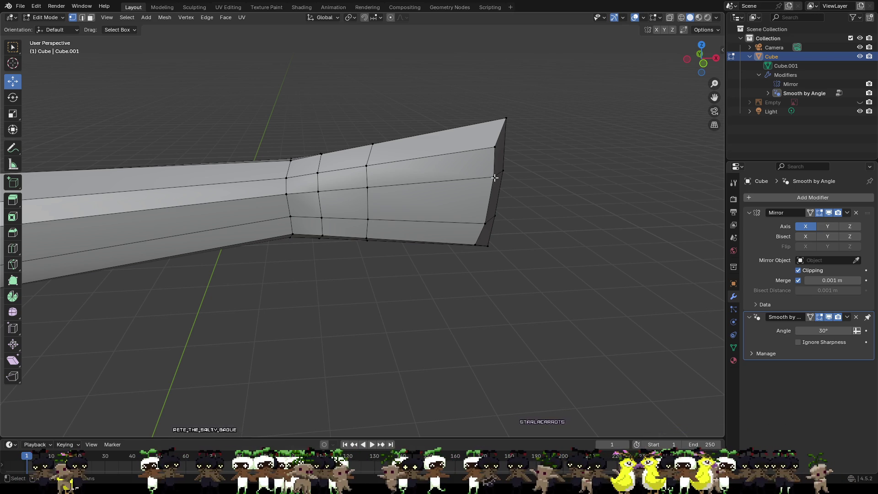
- Frame the hand end and move one of its vertices along Y
scroll(400, 118, "up", 1)
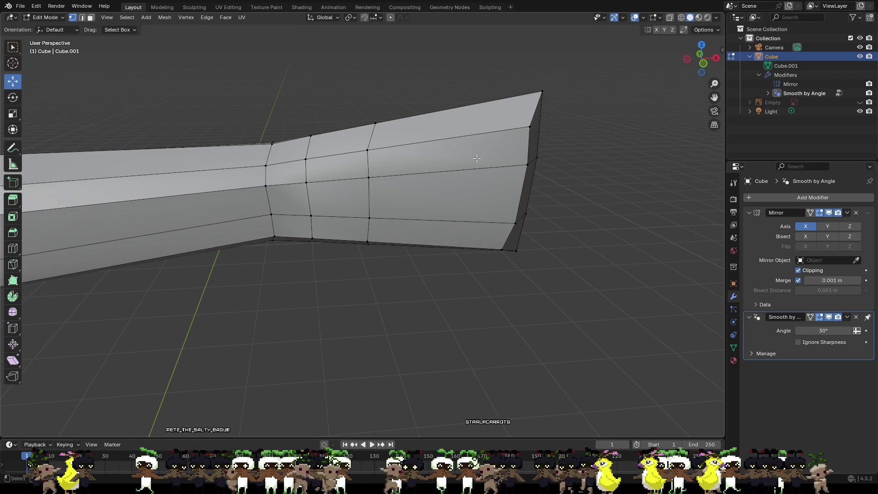
scroll(476, 159, "down", 1)
middle_click_drag(438, 143, 448, 206, "shift")
scroll(422, 241, "up", 2)
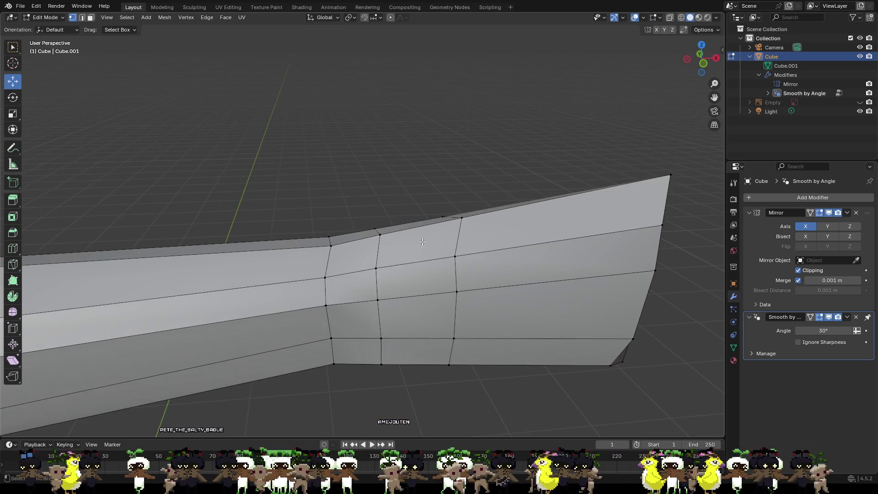
scroll(422, 241, "down", 2)
mouse_move(422, 242)
middle_mouse_down()
mouse_move(500, 183)
mouse_move(521, 202)
mouse_move(514, 227)
mouse_move(490, 231)
middle_mouse_up()
left_click(435, 227)
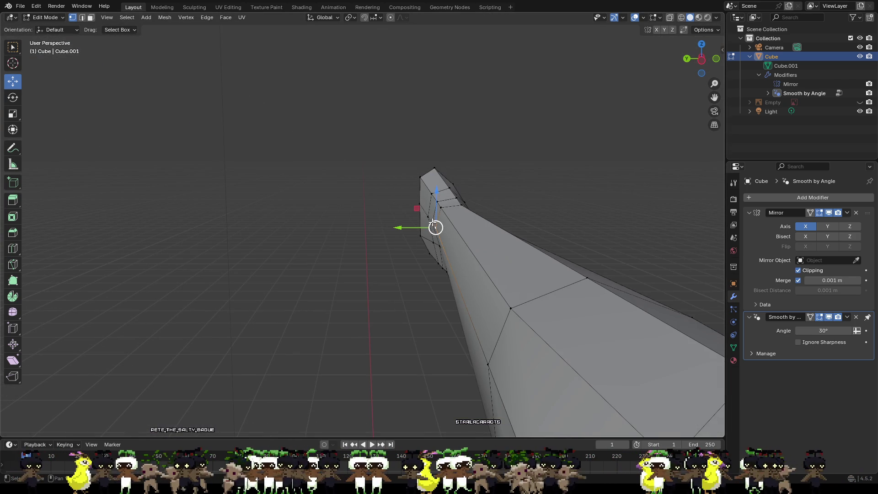
left_click_drag(417, 226, 423, 224)
mouse_move(422, 224)
middle_mouse_down()
mouse_move(463, 235)
mouse_move(451, 236)
mouse_move(469, 257)
mouse_move(458, 255)
middle_mouse_up()
- Move two more vertices near the hand end into place along Y
left_click(451, 236)
left_click_drag(457, 255, 463, 239)
left_click(470, 235)
mouse_move(463, 239)
middle_mouse_down()
mouse_move(429, 224)
mouse_move(477, 184)
middle_mouse_up()
- Shift an upper wrist-edge vertex about 0.0028 m along Y, then deselect
left_click(473, 193)
left_click(479, 215, "shift")
left_click(473, 193)
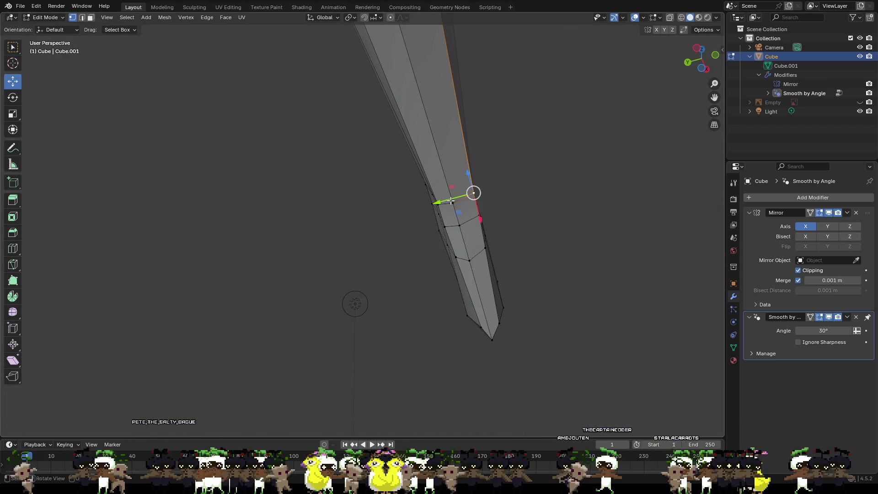
left_click_drag(450, 202, 459, 189)
key("g")
left_click(506, 213)
mouse_move(505, 212)
middle_mouse_down()
mouse_move(462, 219)
mouse_move(408, 254)
mouse_move(329, 255)
mouse_move(364, 281)
mouse_move(374, 273)
mouse_move(364, 258)
middle_mouse_up()
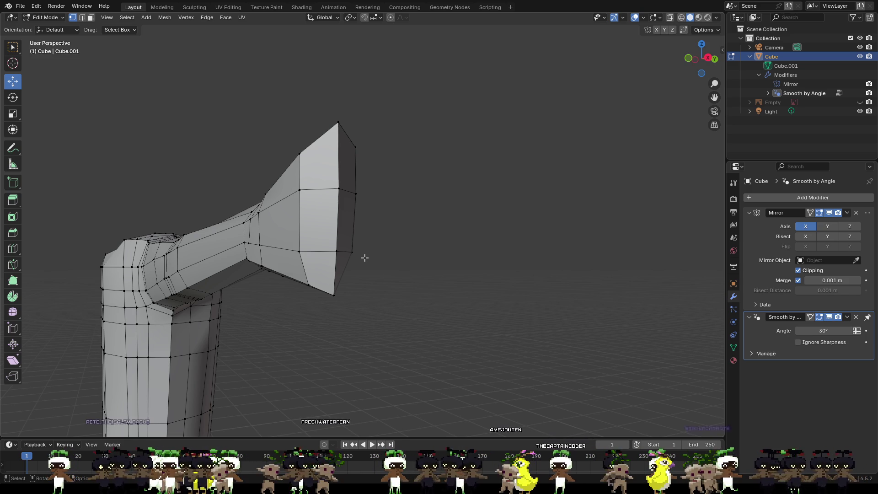
- Turn the view so the hand end points left, then try and cancel an edge loop across the hand
mouse_move(354, 235)
middle_mouse_down()
mouse_move(284, 215)
mouse_move(241, 218)
mouse_move(355, 227)
middle_mouse_up()
key("ctrl+r")
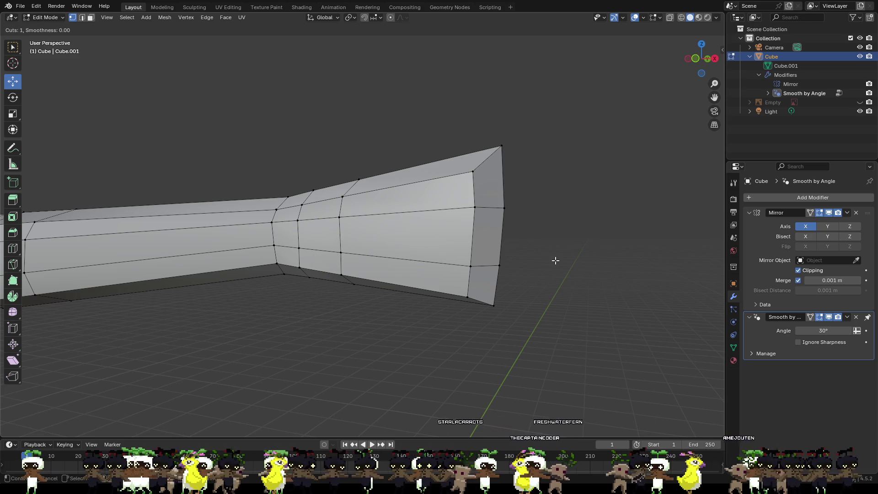
key("Escape")
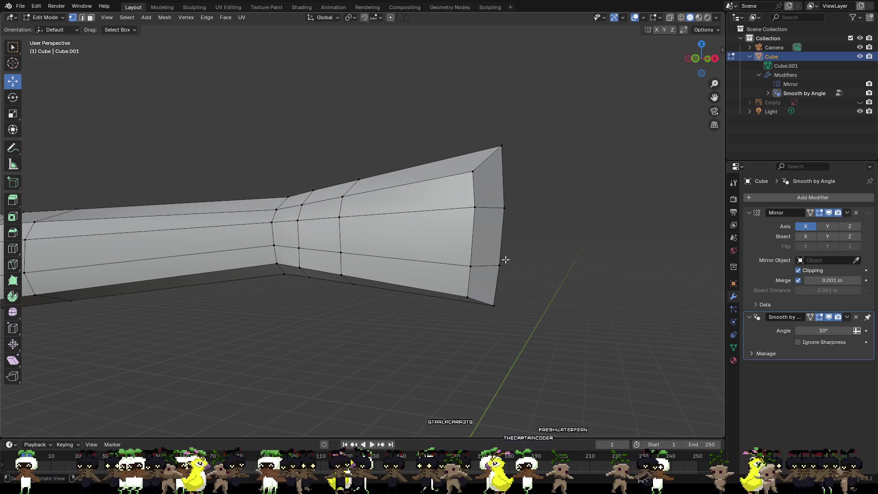
scroll(571, 274, "down", 1)
scroll(571, 275, "down", 3)
scroll(379, 262, "up", 5)
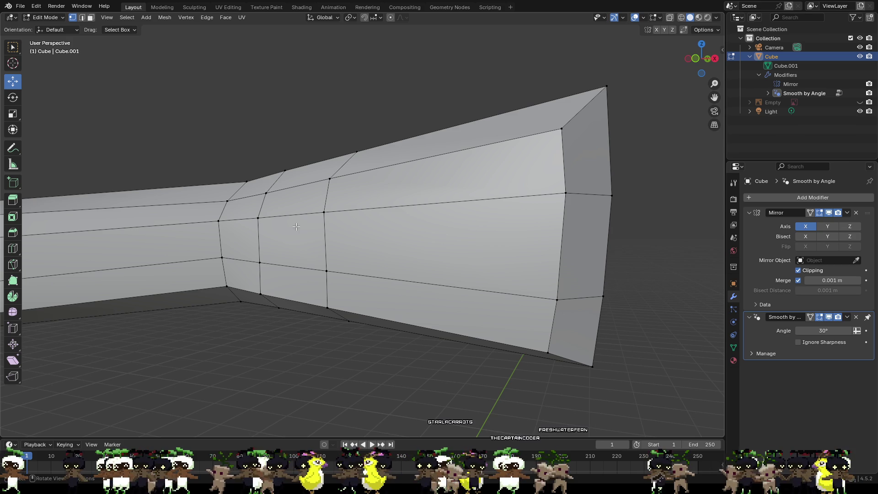
- Start a knife cut at a hand vertex and place cut points across the hand faces
key("k")
scroll(572, 261, "down", 2)
mouse_move(573, 261)
middle_mouse_down()
mouse_move(529, 259)
mouse_move(596, 255)
mouse_move(511, 258)
mouse_move(343, 205)
mouse_move(293, 201)
middle_mouse_up()
scroll(344, 204, "up", 4)
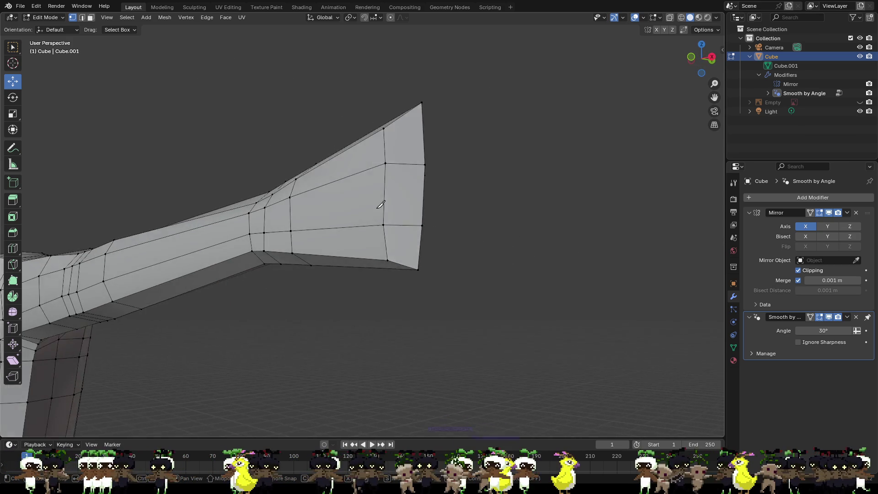
left_click(271, 208)
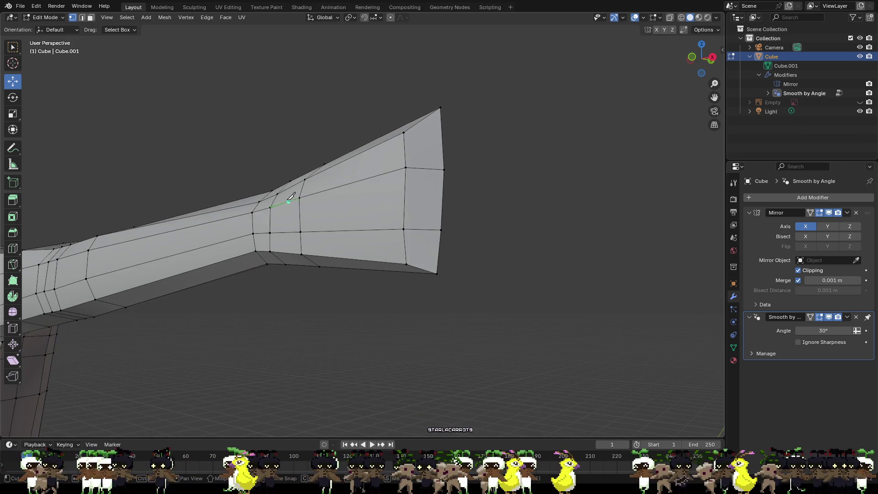
left_click(252, 213)
left_click(271, 221)
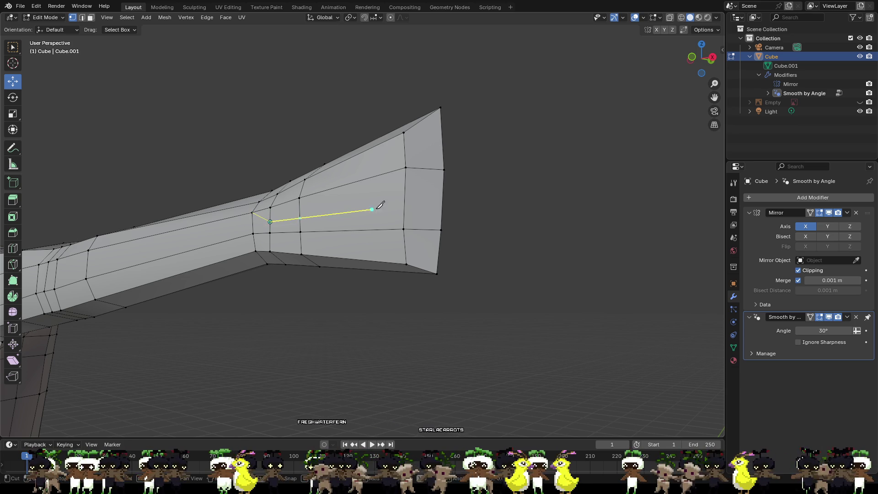
left_click(404, 201)
- Continue the knife cut from the hand's end edge toward the wrist and confirm it
mouse_move(506, 222)
middle_mouse_down()
mouse_move(441, 210)
mouse_move(392, 221)
middle_mouse_up()
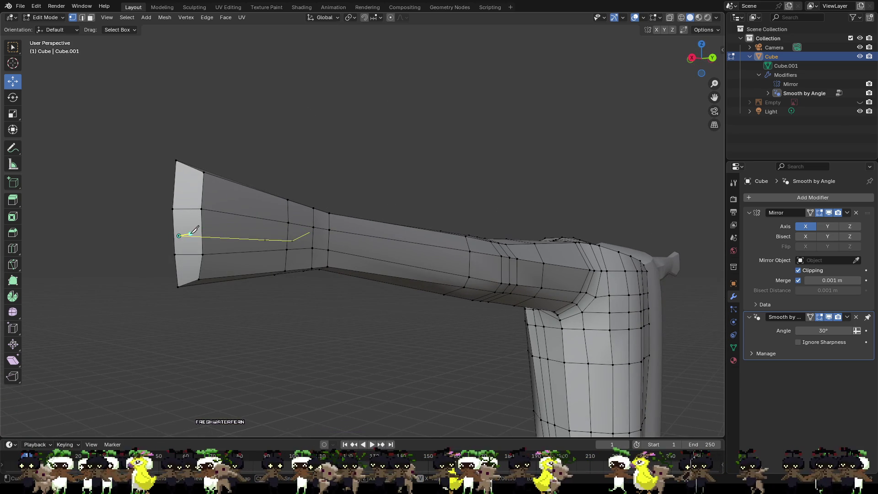
left_click(175, 235)
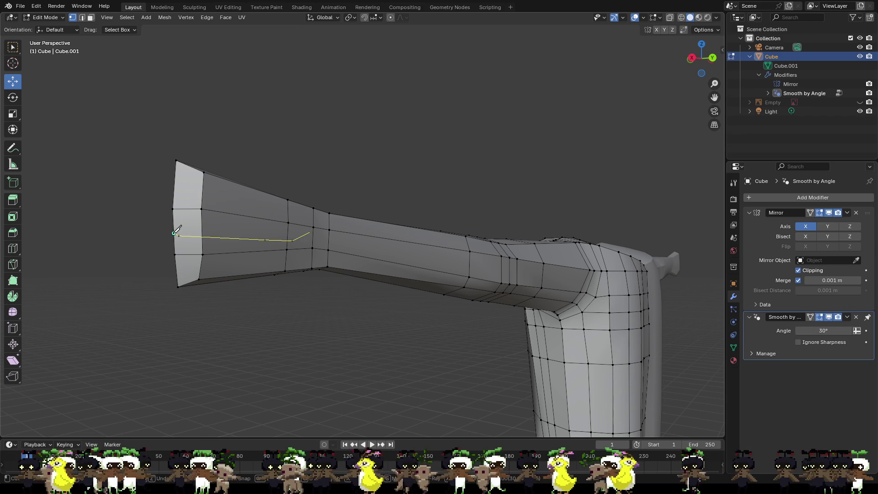
left_click(287, 238)
left_click(313, 239)
left_click(328, 250)
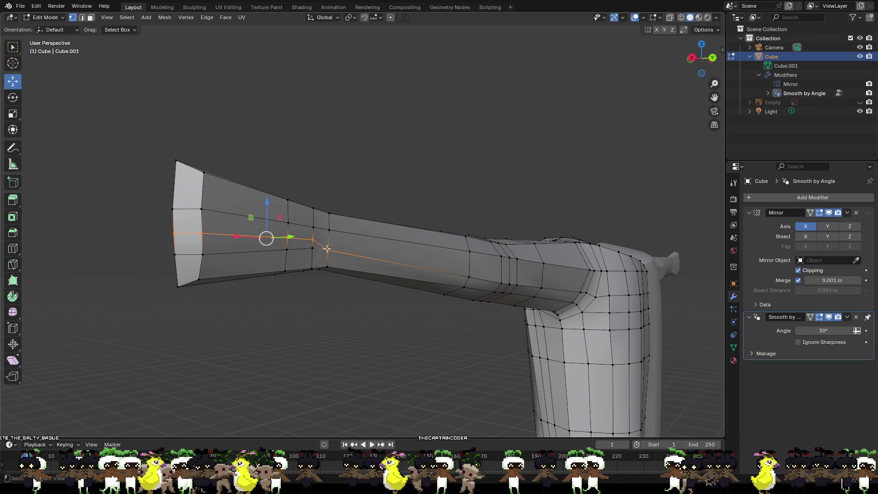
key("Return")
- Inspect the new cut, switch to face select, and pick a face on top of the hand
mouse_move(357, 174)
middle_mouse_down()
mouse_move(438, 175)
mouse_move(503, 204)
mouse_move(425, 208)
mouse_move(523, 265)
mouse_move(443, 264)
middle_mouse_up()
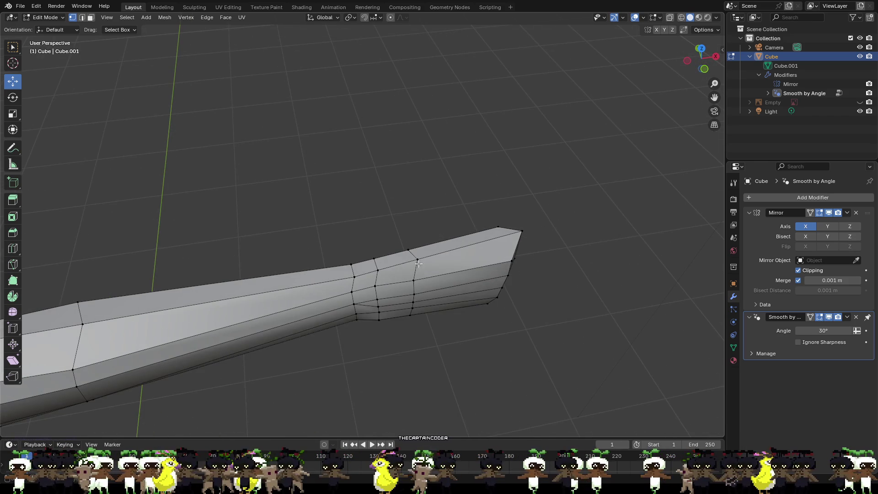
mouse_move(381, 272)
middle_mouse_down()
mouse_move(394, 323)
mouse_move(464, 280)
mouse_move(378, 235)
mouse_move(258, 243)
middle_mouse_up()
key("w")
middle_click_drag(300, 212, 400, 212)
left_click(90, 17)
mouse_move(358, 261)
middle_mouse_down()
mouse_move(340, 170)
mouse_move(358, 180)
mouse_move(401, 260)
mouse_move(378, 192)
middle_mouse_up()
left_click(384, 221)
left_click(403, 219)
left_click(401, 260)
key("c")
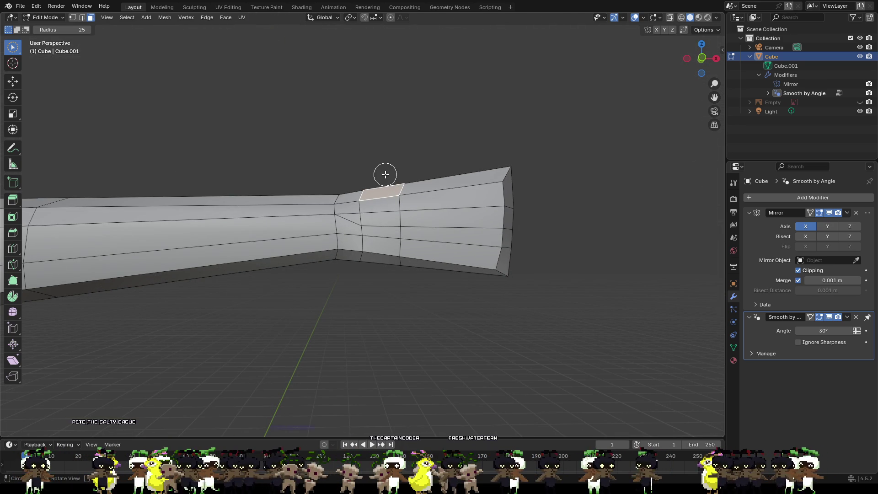
- Dismiss the context menu, restore the face selection, then clear it in face select mode
right_click(385, 174)
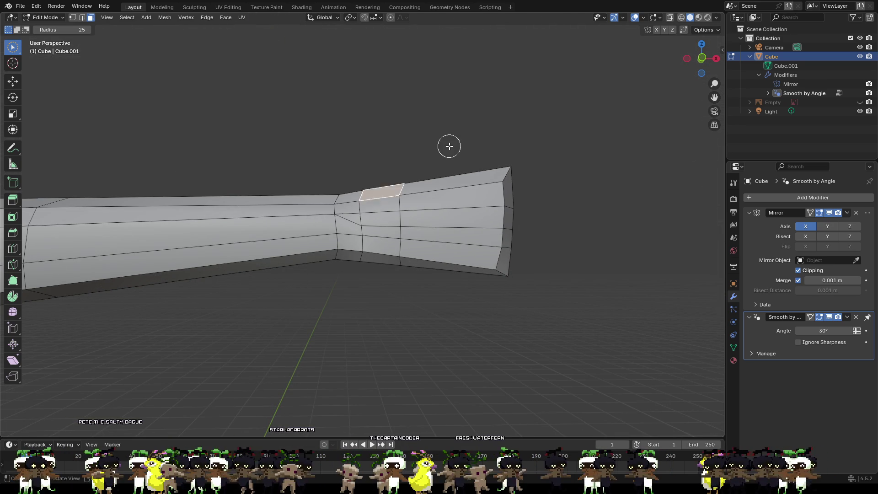
key("alt+a")
key("ctrl+z")
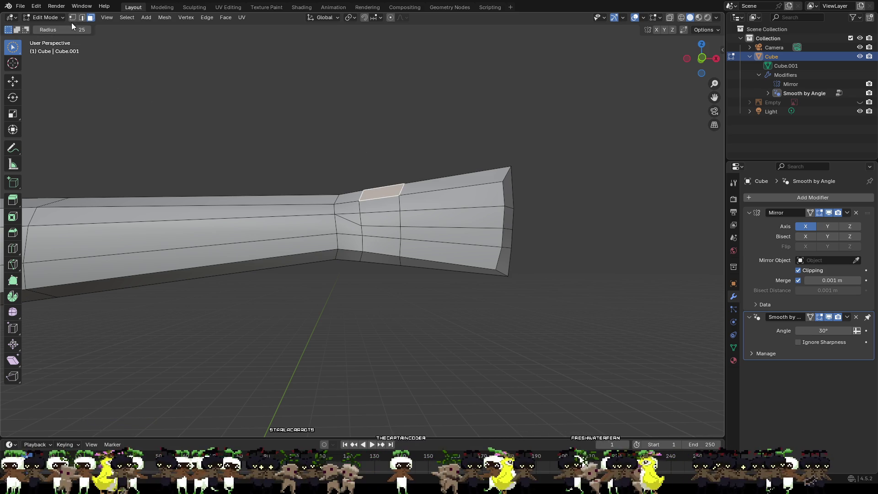
left_click(91, 18)
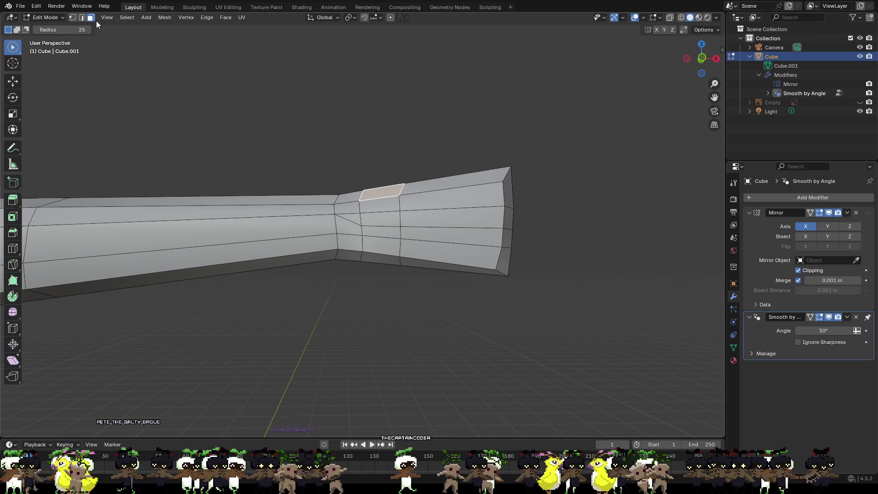
left_click(379, 196)
middle_click_drag(419, 167, 414, 212)
left_click(377, 270)
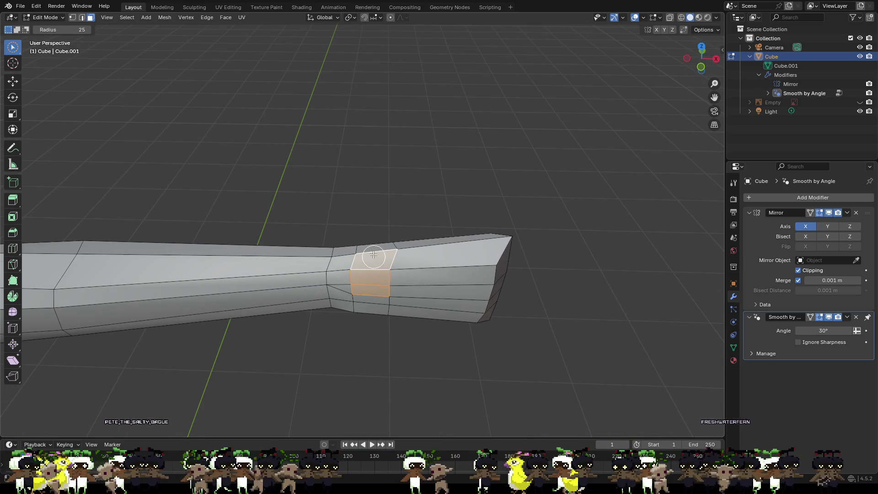
left_click(424, 170)
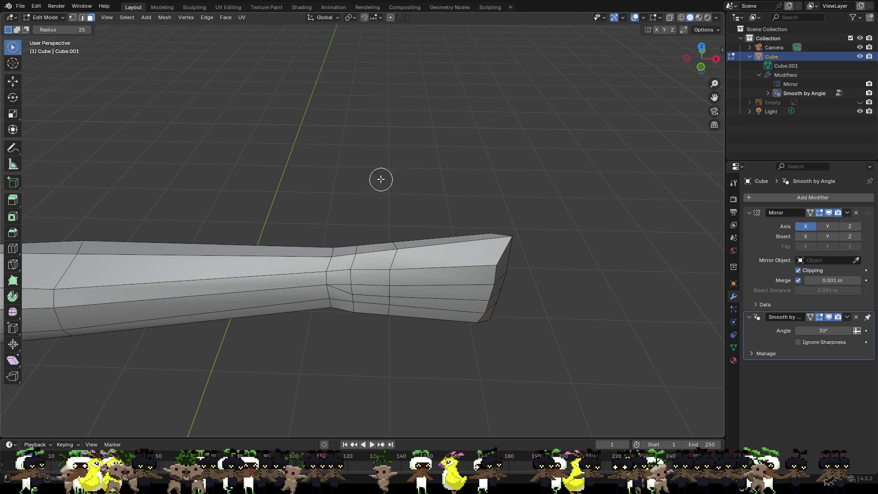
- Set the selection brush radius to 1 and select the top face just behind the hand
left_click(83, 30)
type("1")
key("Return")
left_click(374, 253)
- Extrude the selected face into a short box and switch to a straight front view
middle_click_drag(386, 231, 389, 190)
key("e")
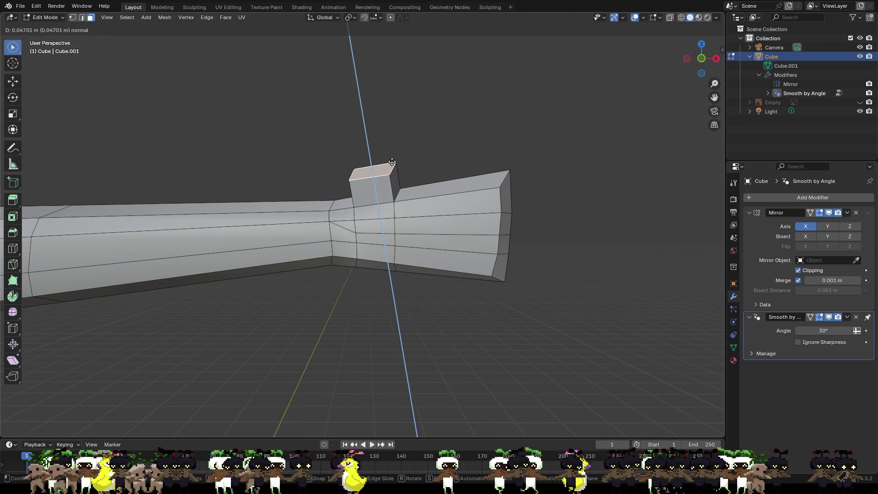
left_click(427, 158)
mouse_move(427, 159)
middle_mouse_down()
mouse_move(478, 157)
mouse_move(514, 171)
mouse_move(496, 223)
mouse_move(427, 214)
mouse_move(424, 150)
mouse_move(428, 163)
middle_mouse_up()
left_click(701, 59)
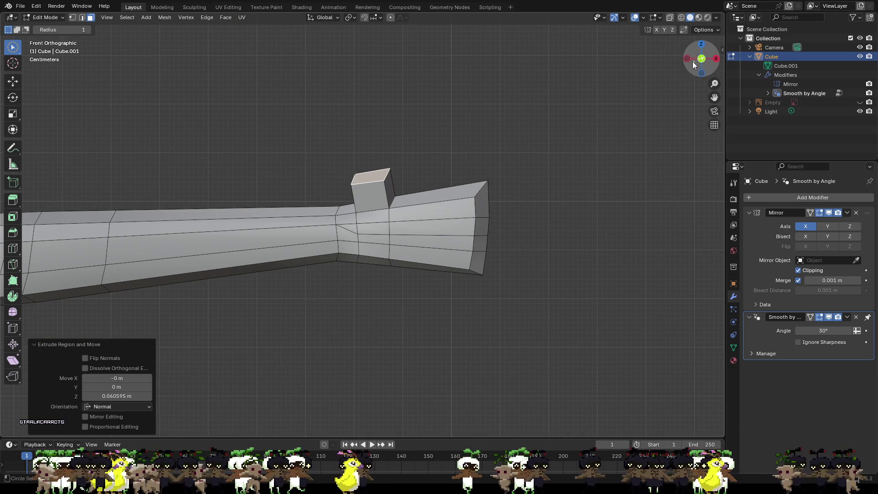
- Raise the box top about 0.056 m and scale it to half size with S .5
key("e")
left_click(381, 143)
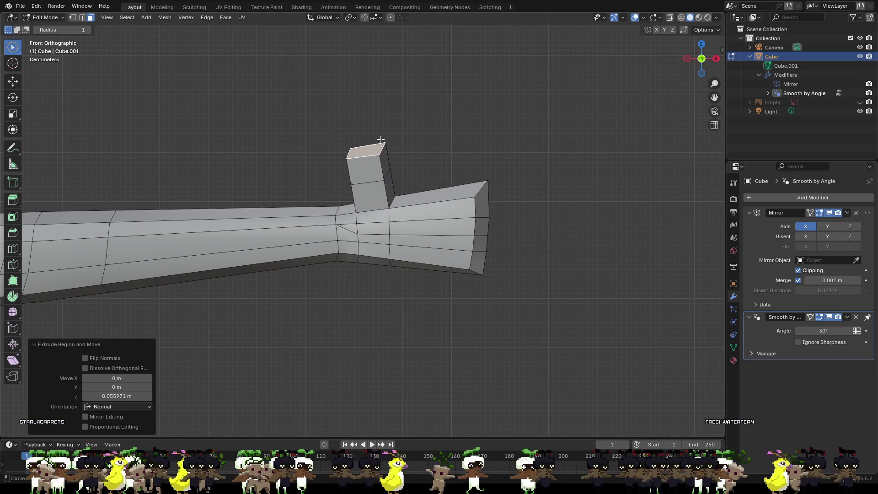
key("z")
left_click(381, 140)
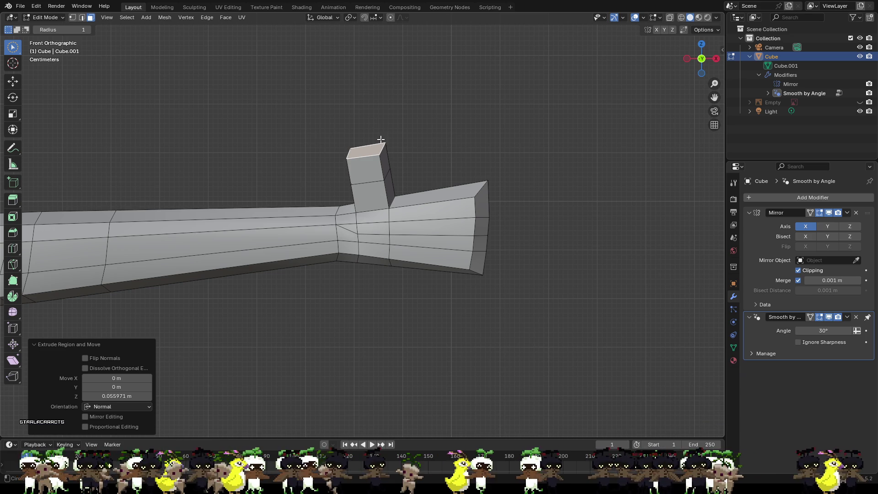
type("s.5")
key("Return")
mouse_move(399, 144)
middle_mouse_down()
mouse_move(522, 157)
mouse_move(518, 197)
mouse_move(429, 143)
mouse_move(506, 157)
mouse_move(498, 168)
mouse_move(456, 169)
middle_mouse_up()
left_click(329, 153)
left_click(353, 158)
middle_click_drag(403, 174, 483, 181)
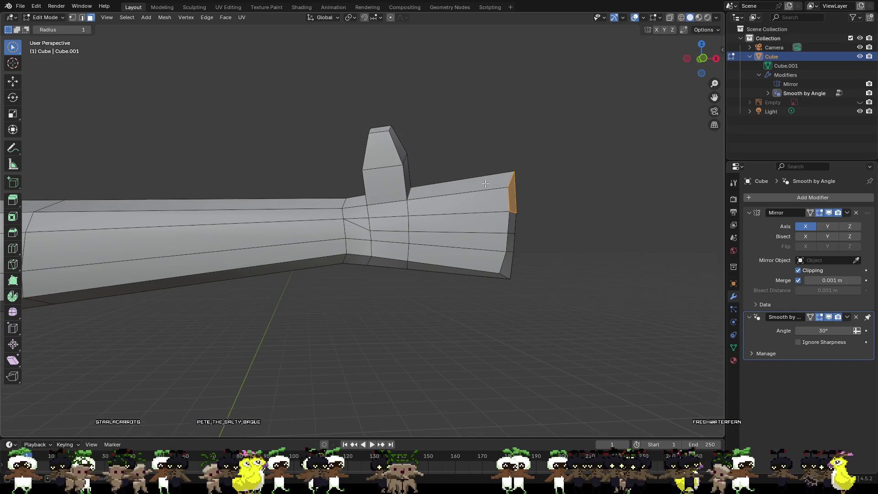
key("e")
left_click(602, 194)
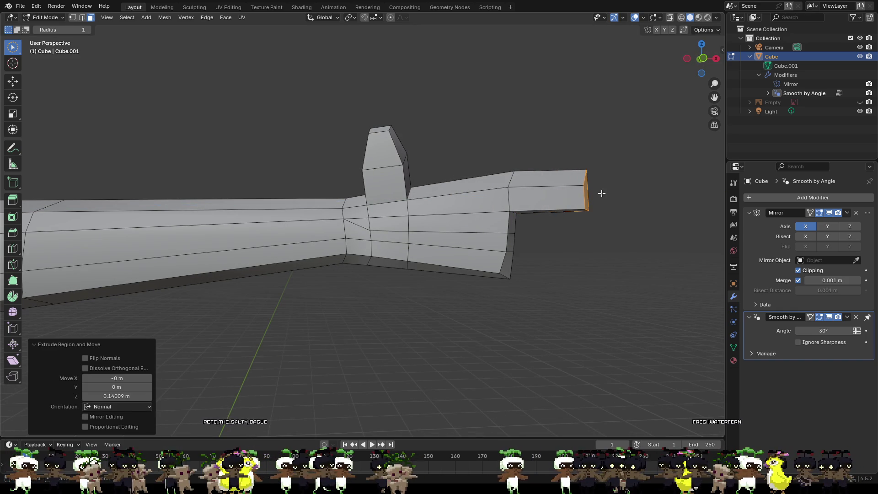
left_click(354, 150)
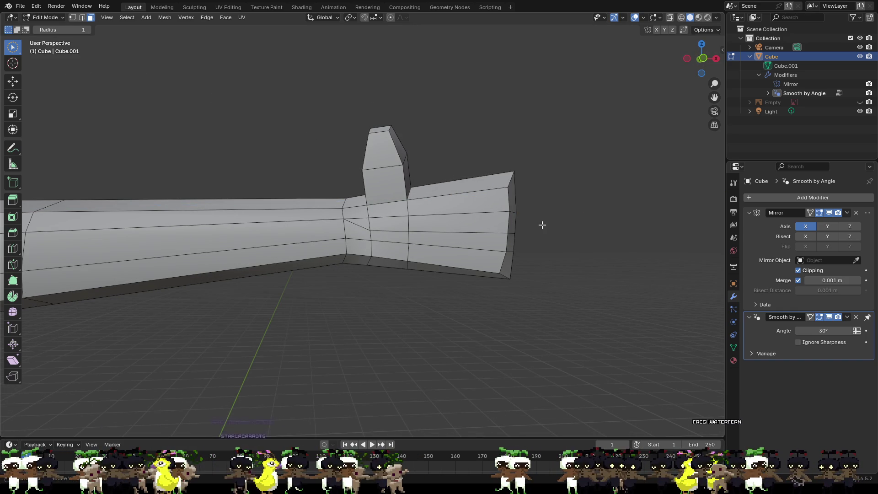
scroll(541, 222, "up", 4)
middle_click_drag(611, 202, 248, 217)
left_click(247, 159)
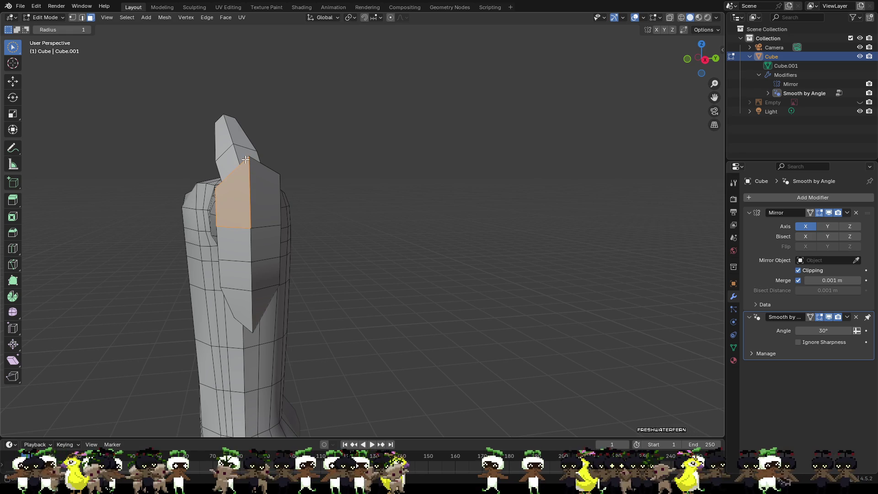
- In vertex select mode, lower the front plate's tip vertex about 0.019 m along Z
left_click(72, 17)
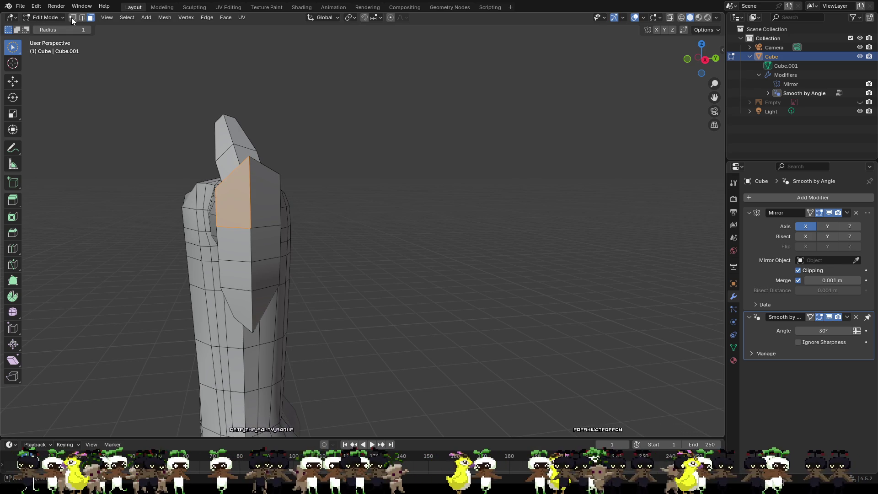
left_click(374, 195)
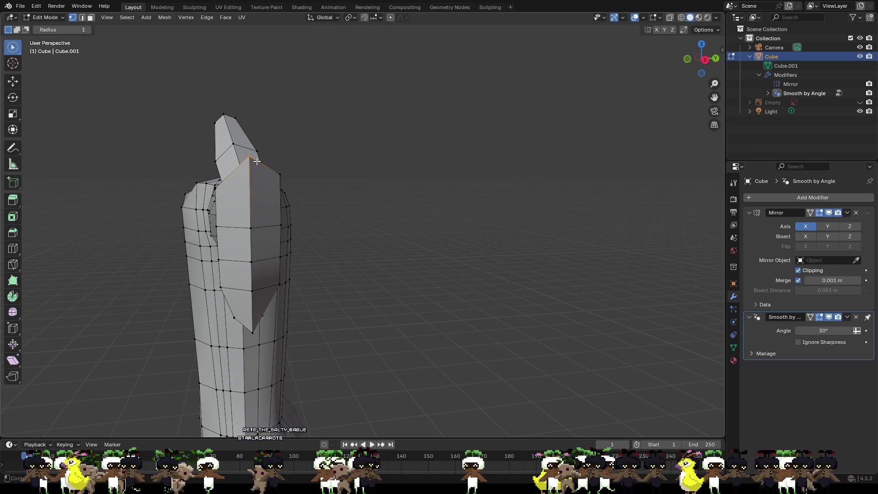
left_click(256, 164)
middle_click_drag(308, 140, 346, 132)
left_click_drag(294, 116, 295, 144)
mouse_move(338, 158)
middle_mouse_down()
mouse_move(358, 165)
mouse_move(356, 180)
middle_mouse_up()
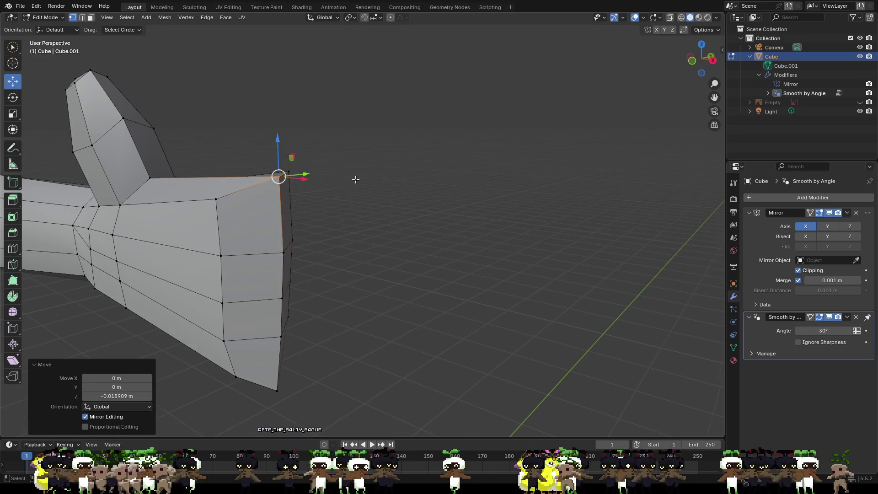
- Lower three more hand corner vertices (about 0.015 m, 0.013 m), nudging the last inward along X
left_click(214, 199)
left_click_drag(216, 175, 269, 195)
mouse_move(269, 195)
middle_mouse_down()
mouse_move(256, 178)
mouse_move(261, 162)
middle_mouse_up()
left_click(261, 162)
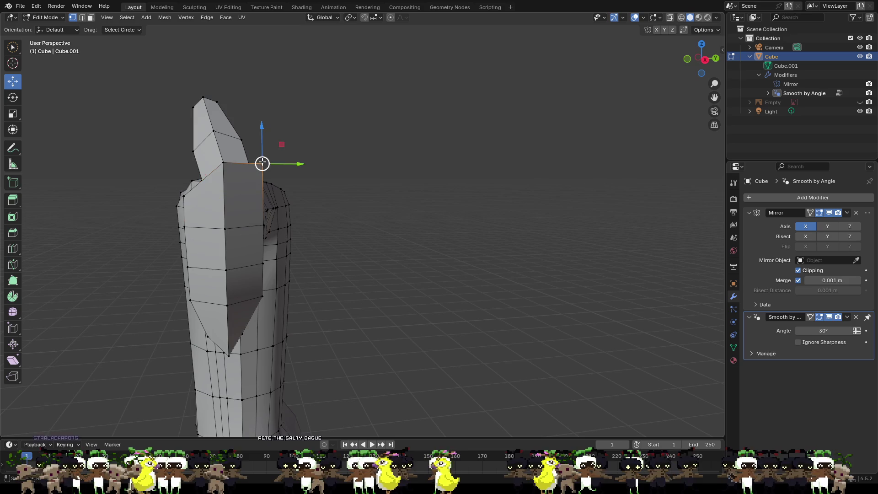
left_click_drag(261, 137, 261, 186)
mouse_move(261, 186)
middle_mouse_down()
mouse_move(284, 177)
mouse_move(288, 192)
mouse_move(353, 196)
middle_mouse_up()
left_click(385, 177)
left_click_drag(384, 177, 398, 197)
mouse_move(398, 198)
middle_mouse_down()
mouse_move(296, 180)
mouse_move(393, 186)
mouse_move(435, 227)
mouse_move(386, 118)
middle_mouse_up()
- Lower the lower vertices across the hand's end about 0.011 m, then select an inner end vertex
left_click(386, 265)
left_click(332, 273, "shift")
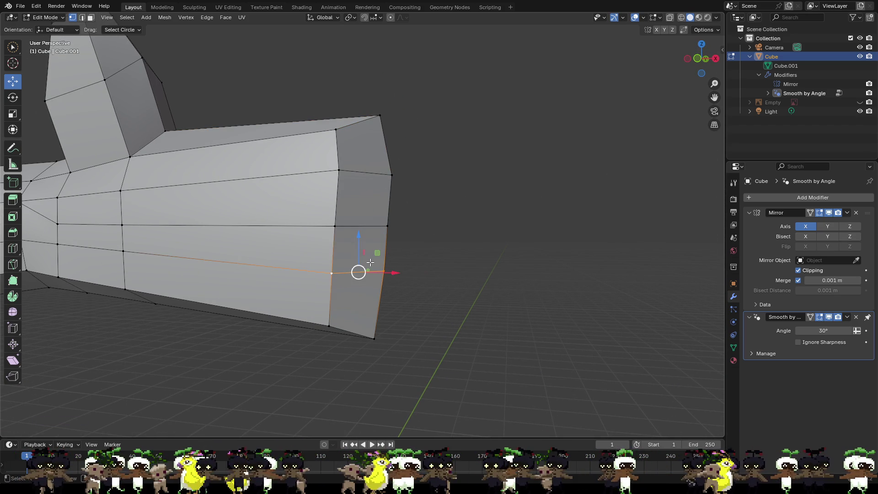
left_click_drag(359, 258, 358, 261)
mouse_move(358, 261)
middle_mouse_down()
mouse_move(357, 277)
mouse_move(279, 263)
middle_mouse_up()
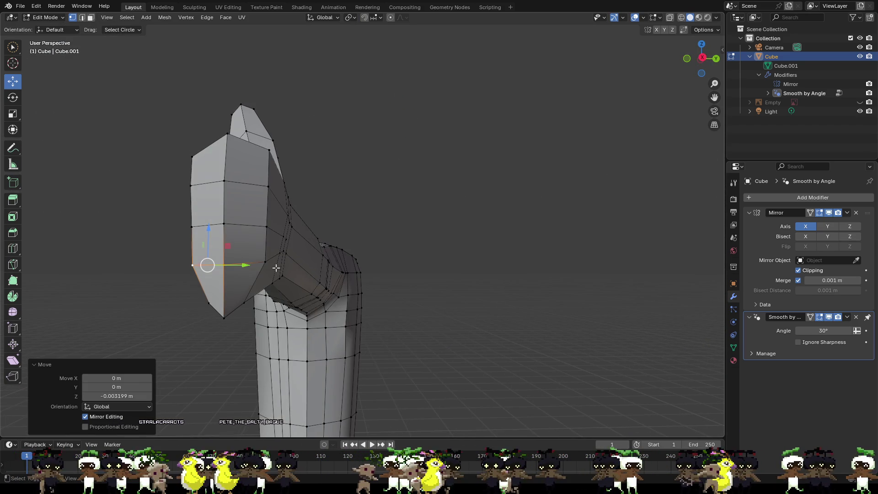
left_click(264, 263, "shift")
left_click(223, 225)
left_click(224, 264)
left_click(266, 262, "shift")
left_click(194, 265, "shift")
left_click_drag(228, 239, 227, 253)
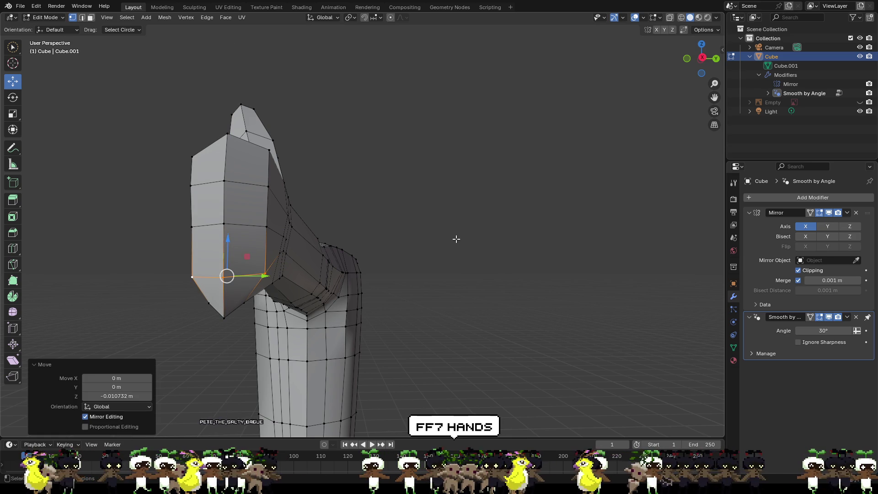
mouse_move(398, 214)
middle_mouse_down()
mouse_move(485, 216)
mouse_move(280, 230)
mouse_move(484, 237)
middle_mouse_up()
left_click(435, 220)
left_click(440, 220)
- Select the edge loop at the hand's end and shift it slightly along X with the Move tool
key("w")
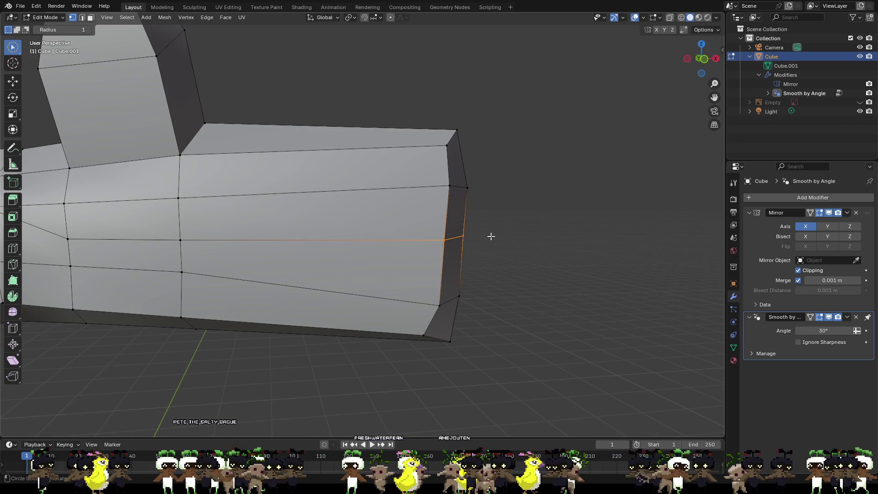
key("ctrl+z")
key("ctrl+z")
middle_click_drag(489, 235, 485, 241)
key("ctrl+shift+z")
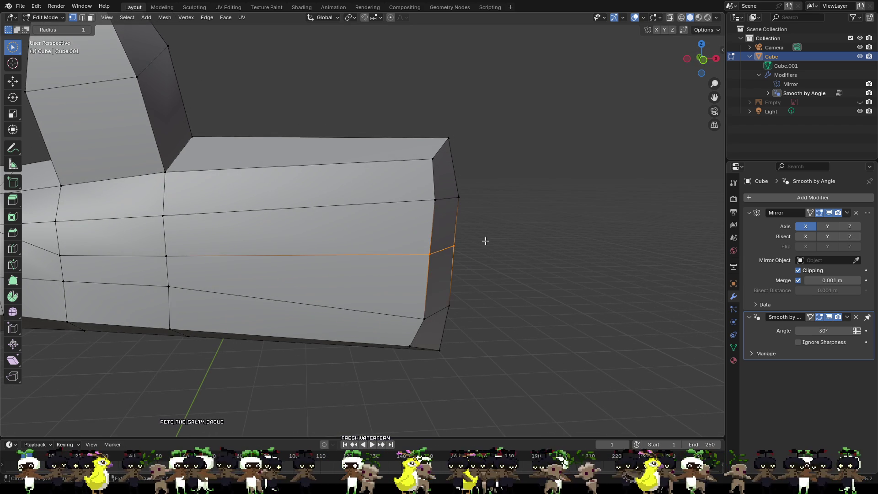
scroll(485, 241, "down", 5)
middle_click_drag(425, 239, 362, 229)
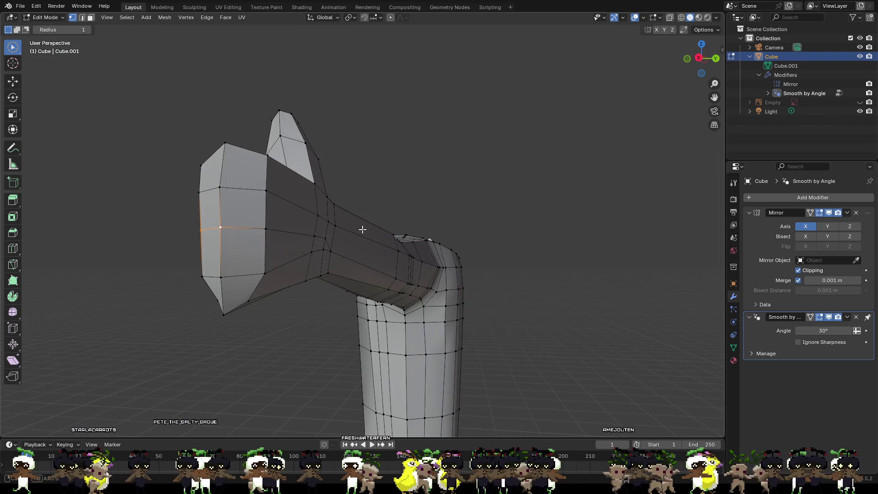
middle_click_drag(272, 228, 400, 251)
scroll(461, 251, "up", 5)
middle_click_drag(461, 252, 455, 251)
scroll(464, 251, "up", 1)
left_click(13, 81)
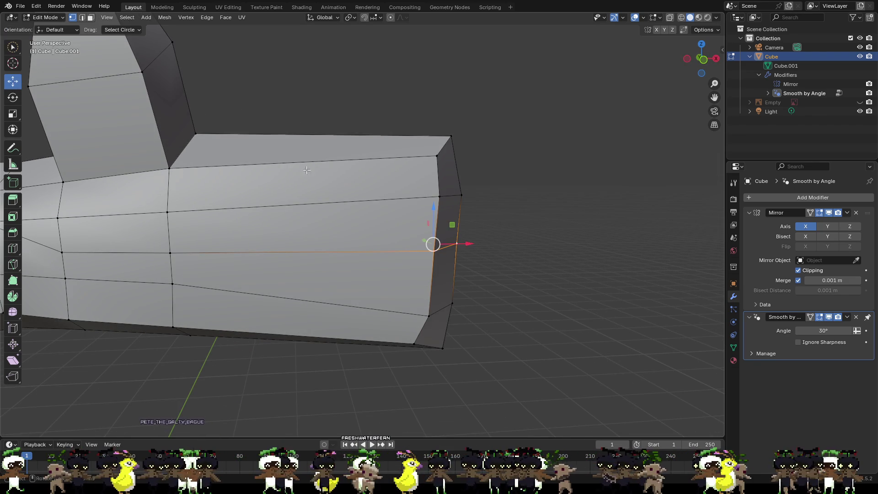
left_click_drag(463, 241, 470, 242)
- Pull the bottom edge of the hand's end inward along X
left_click(480, 304)
left_click(442, 348)
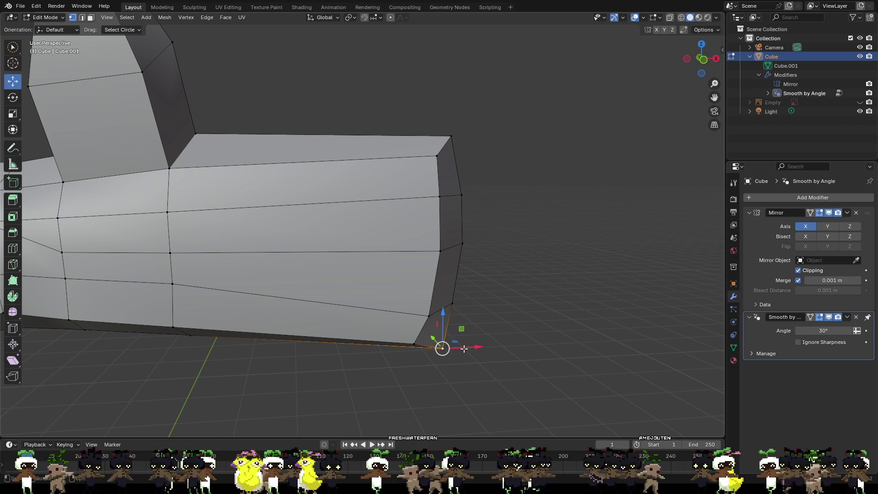
middle_click_drag(477, 347, 476, 204)
left_click_drag(472, 207, 444, 207)
mouse_move(443, 207)
middle_mouse_down()
mouse_move(403, 214)
mouse_move(330, 205)
mouse_move(320, 232)
mouse_move(348, 243)
mouse_move(341, 286)
mouse_move(329, 262)
mouse_move(390, 289)
mouse_move(384, 274)
middle_mouse_up()
- Pull the top, side and lower corner vertices at the hand's end inward along X
left_click(383, 193)
left_click_drag(418, 195, 410, 196)
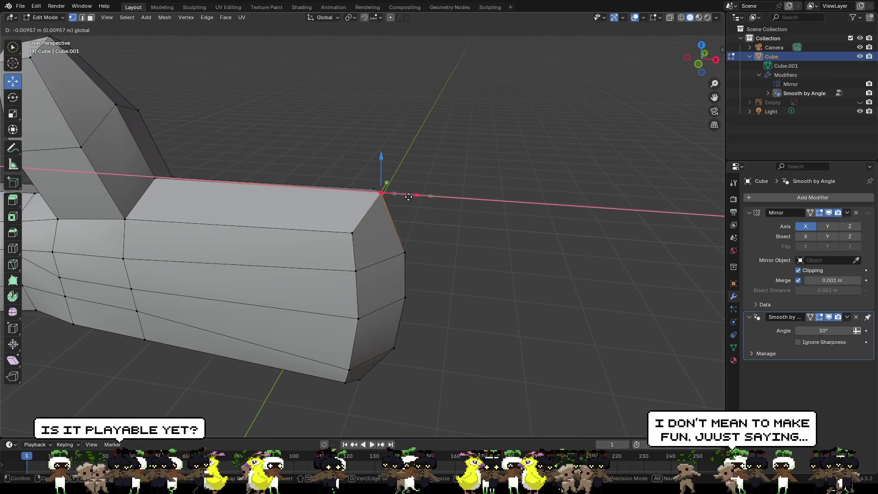
left_click(441, 233)
middle_click_drag(442, 233, 376, 231)
left_click(301, 216)
left_click_drag(323, 221, 314, 239)
left_click(307, 266)
left_click_drag(326, 274, 317, 283)
left_click(303, 325)
left_click_drag(326, 332, 323, 327)
- Inspect the rounded hand end from other angles and select a face at its end
mouse_move(322, 327)
middle_mouse_down()
mouse_move(343, 343)
mouse_move(405, 331)
middle_mouse_up()
scroll(404, 331, "down", 3)
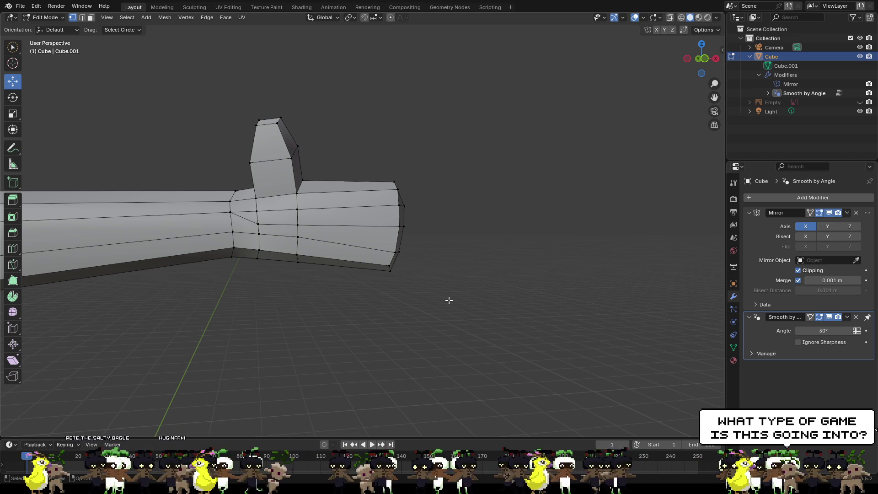
scroll(428, 212, "up", 5)
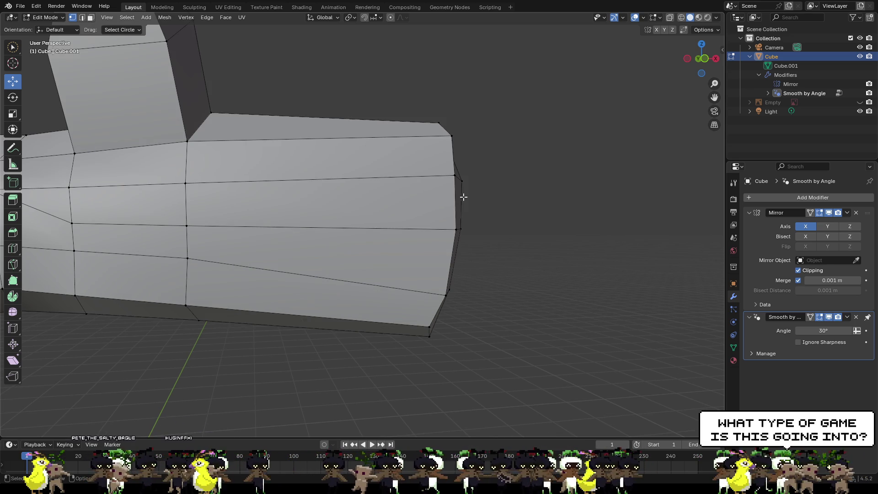
scroll(458, 202, "down", 2)
mouse_move(488, 208)
middle_mouse_down()
mouse_move(392, 209)
mouse_move(420, 213)
mouse_move(408, 189)
middle_mouse_up()
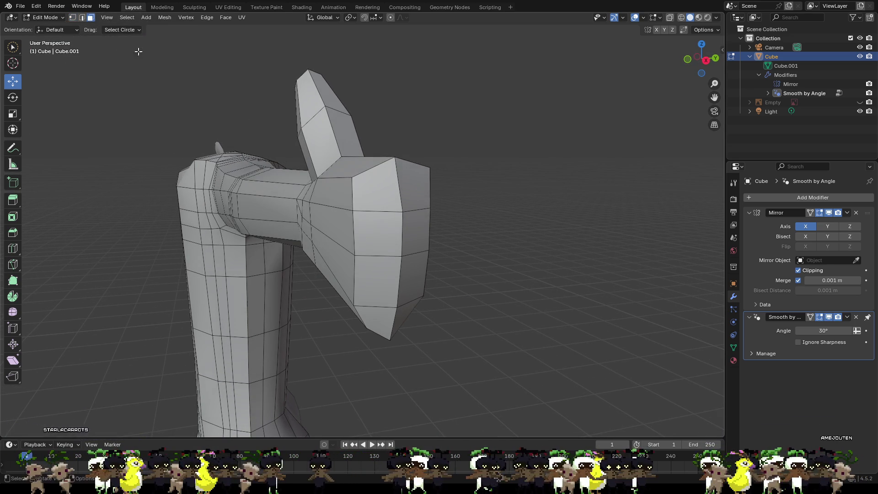
left_click(367, 194)
scroll(526, 235, "up", 3)
mouse_move(525, 235)
middle_mouse_down()
mouse_move(597, 234)
mouse_move(509, 196)
mouse_move(459, 187)
middle_mouse_up()
- Extrude the hand's corner end face and a side face outward as the first two fingers
key("w")
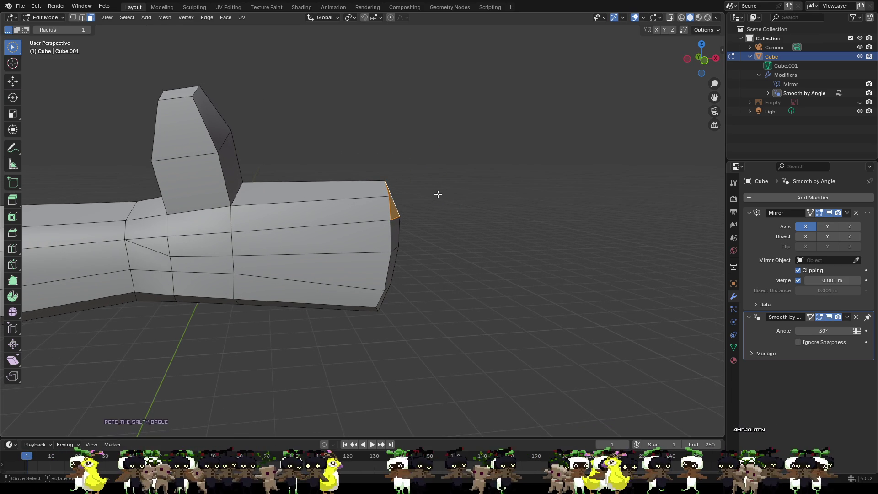
mouse_move(481, 207)
middle_mouse_down()
mouse_move(380, 208)
mouse_move(541, 213)
mouse_move(528, 215)
middle_mouse_up()
left_click(393, 202)
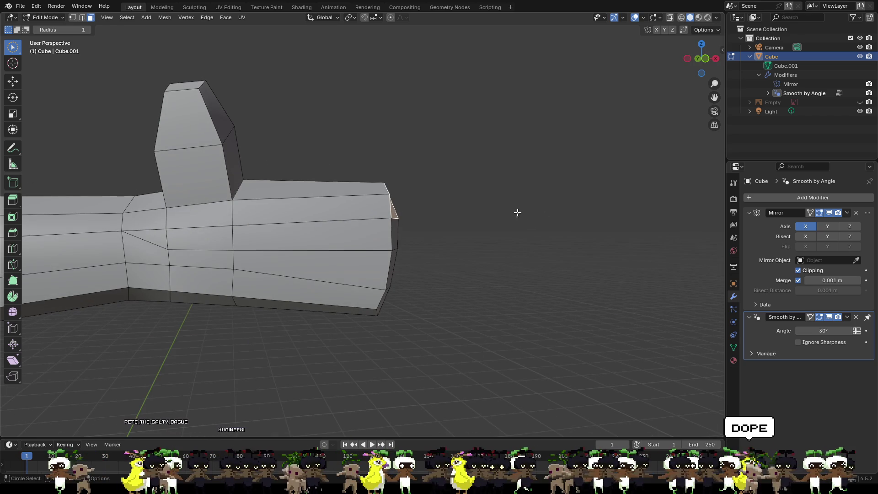
key("e")
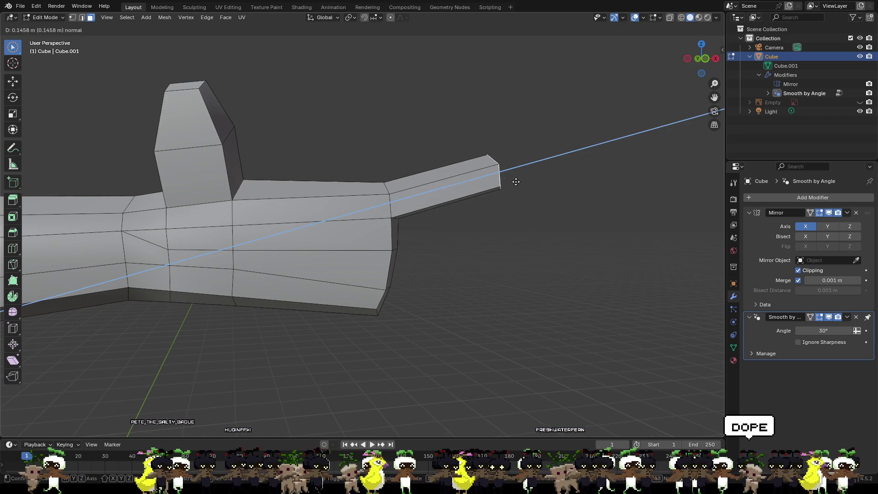
left_click(551, 173)
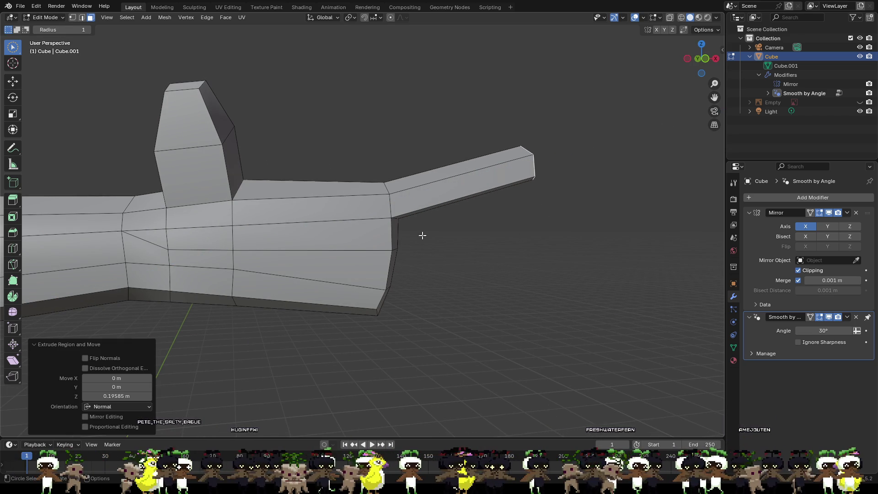
mouse_move(462, 236)
middle_mouse_down()
mouse_move(387, 223)
mouse_move(471, 251)
middle_mouse_up()
left_click(394, 224)
key("e")
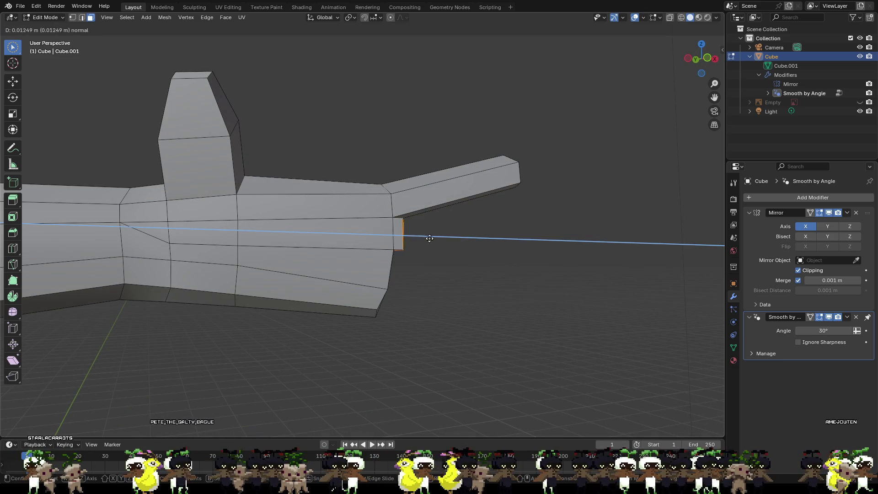
left_click(533, 240)
- Extrude two more faces at the hand's end into the next finger blocks
mouse_move(535, 275)
middle_mouse_down()
mouse_move(462, 257)
mouse_move(390, 267)
mouse_move(513, 289)
mouse_move(434, 282)
middle_mouse_up()
left_click(390, 267)
key("e")
left_click(474, 289)
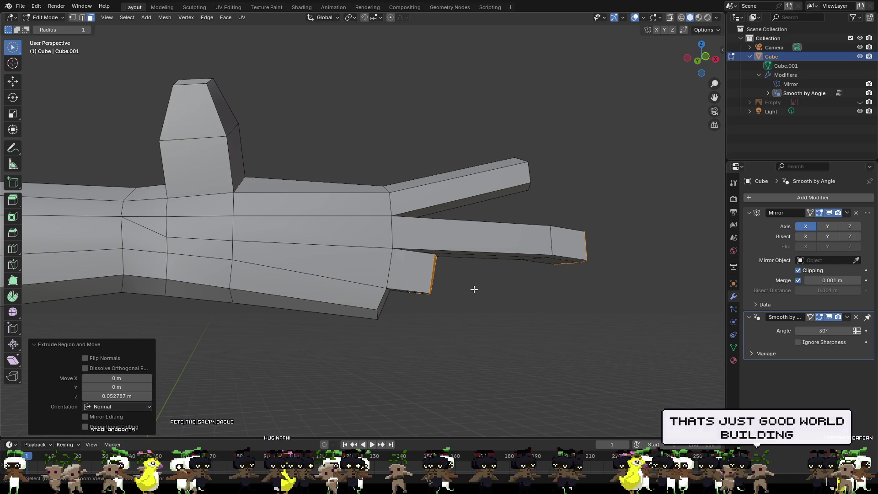
left_click(474, 289)
mouse_move(474, 289)
middle_mouse_down()
mouse_move(428, 290)
mouse_move(365, 266)
middle_mouse_up()
left_click(365, 266)
middle_click_drag(444, 279, 548, 303)
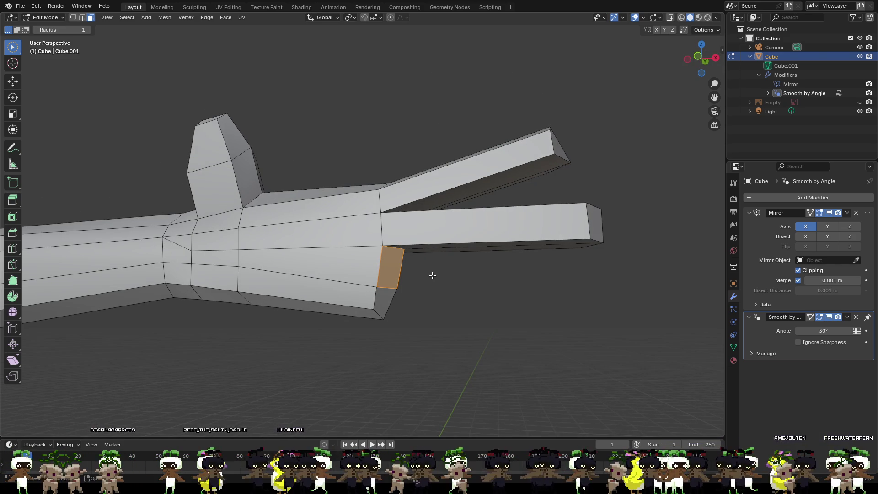
key("e")
left_click(583, 315)
- Try extruding two selected faces together as one finger, then undo it
mouse_move(488, 335)
middle_mouse_down()
mouse_move(446, 286)
mouse_move(418, 289)
middle_mouse_up()
left_click(365, 267, "shift")
middle_click_drag(365, 266, 580, 337)
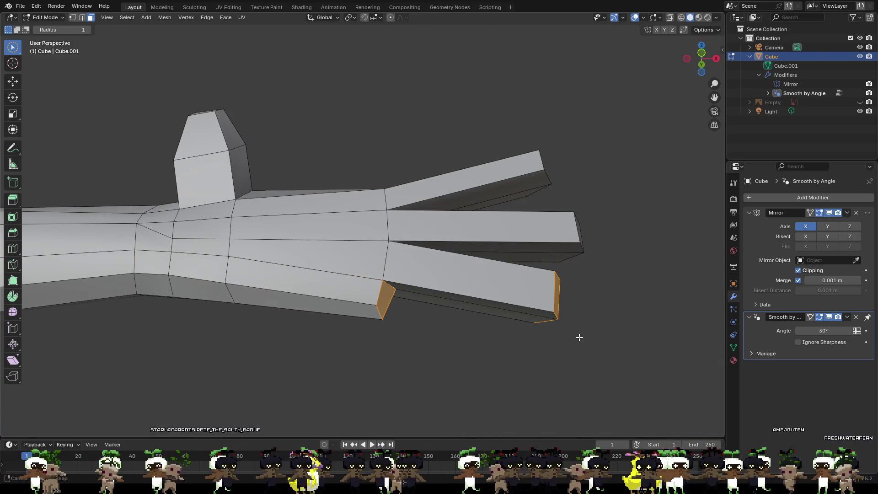
key("e")
left_click(420, 316)
key("ctrl+z")
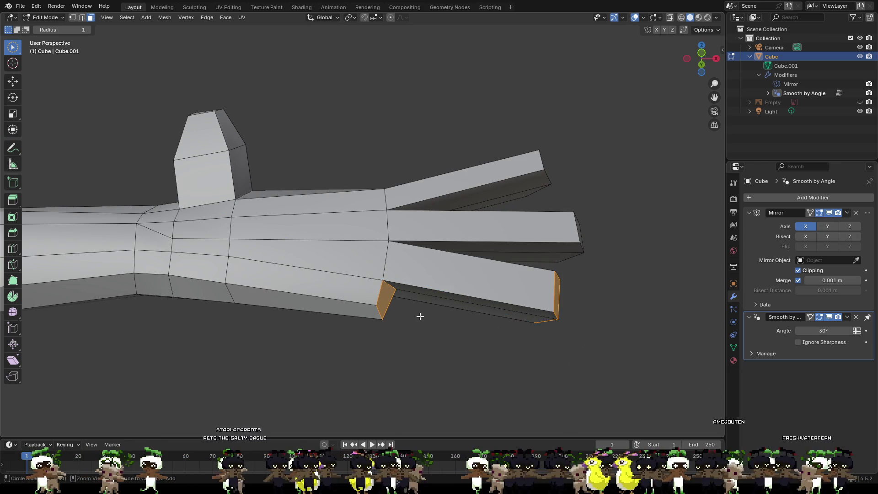
left_click(420, 316)
- Extrude the remaining face on its own into the fourth finger and deselect
middle_click_drag(413, 327, 350, 301)
left_click(373, 275)
left_click(399, 276, "shift")
mouse_move(439, 305)
middle_mouse_down()
mouse_move(503, 345)
mouse_move(506, 359)
middle_mouse_up()
key("w")
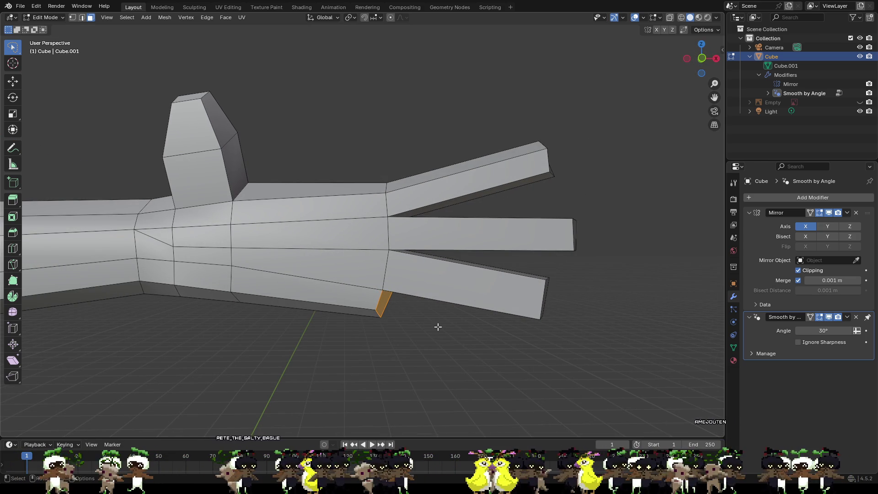
key("e")
left_click(536, 369)
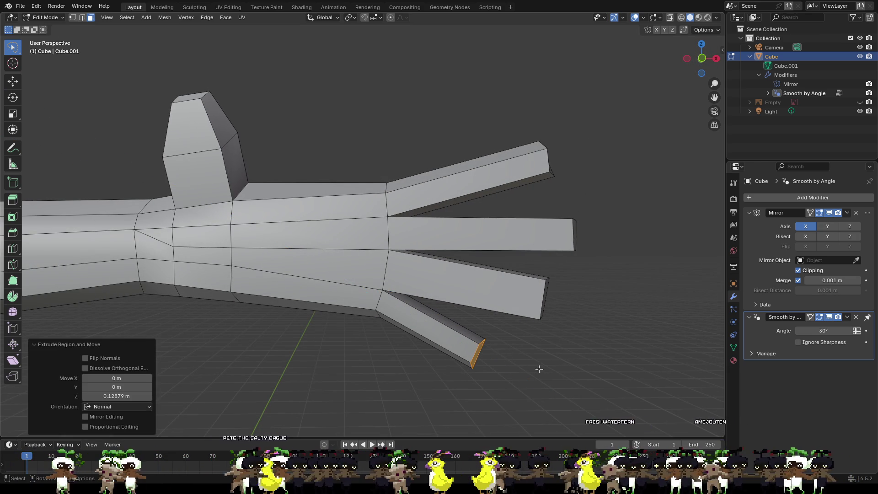
key("alt+a")
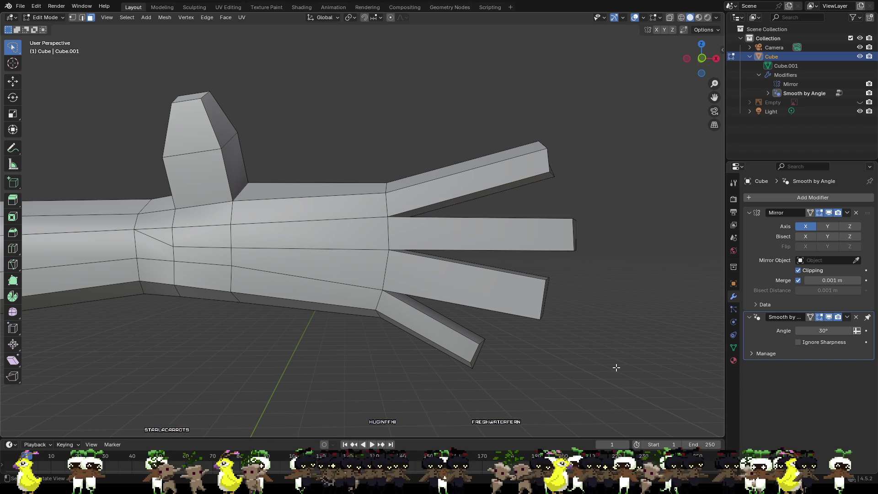
mouse_move(407, 106)
middle_mouse_down()
mouse_move(435, 116)
mouse_move(267, 140)
mouse_move(222, 133)
mouse_move(372, 123)
mouse_move(339, 151)
mouse_move(512, 159)
mouse_move(427, 182)
mouse_move(413, 180)
mouse_move(436, 161)
mouse_move(523, 155)
middle_mouse_up()
scroll(513, 167, "down", 5)
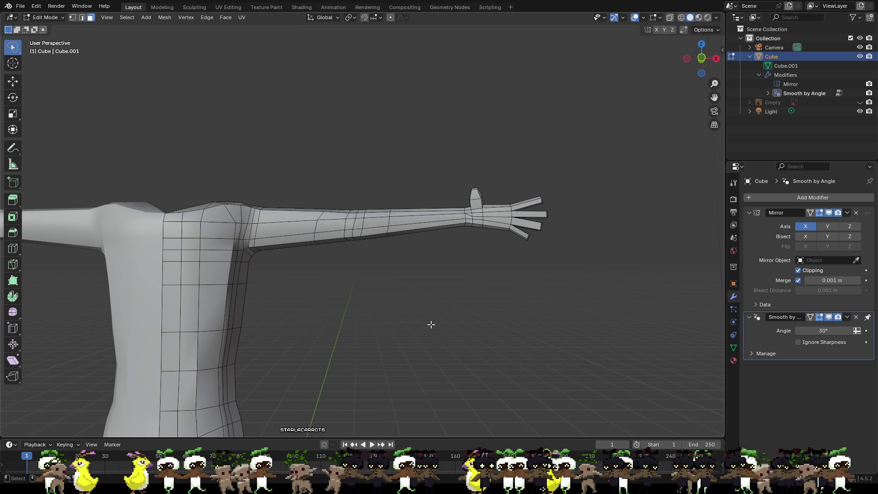
scroll(521, 235, "up", 4)
- Switch to vertex select, clear the selection and pick a thumb-stub vertex
scroll(414, 280, "down", 2)
scroll(389, 203, "up", 4)
mouse_move(389, 202)
middle_mouse_down()
mouse_move(319, 415)
mouse_move(375, 260)
mouse_move(435, 288)
mouse_move(407, 289)
middle_mouse_up()
left_click(292, 270)
mouse_move(293, 269)
middle_mouse_down()
mouse_move(316, 260)
mouse_move(203, 192)
middle_mouse_up()
left_click(74, 19)
key("alt+a")
mouse_move(262, 260)
middle_mouse_down()
mouse_move(230, 280)
mouse_move(215, 272)
mouse_move(229, 273)
mouse_move(196, 215)
mouse_move(137, 147)
middle_mouse_up()
left_click(234, 252)
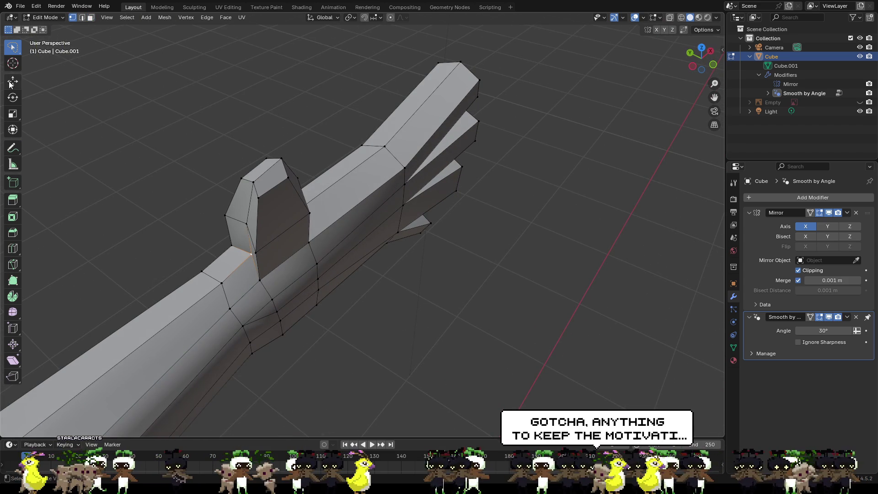
- With the Move tool, pull the thumb-stub vertex upward and slightly along X
left_click(12, 81)
middle_click_drag(228, 165, 208, 144)
mouse_move(283, 296)
left_mouse_down()
mouse_move(278, 309)
mouse_move(286, 272)
left_mouse_up()
mouse_move(287, 272)
middle_mouse_down()
mouse_move(234, 214)
mouse_move(242, 209)
middle_mouse_up()
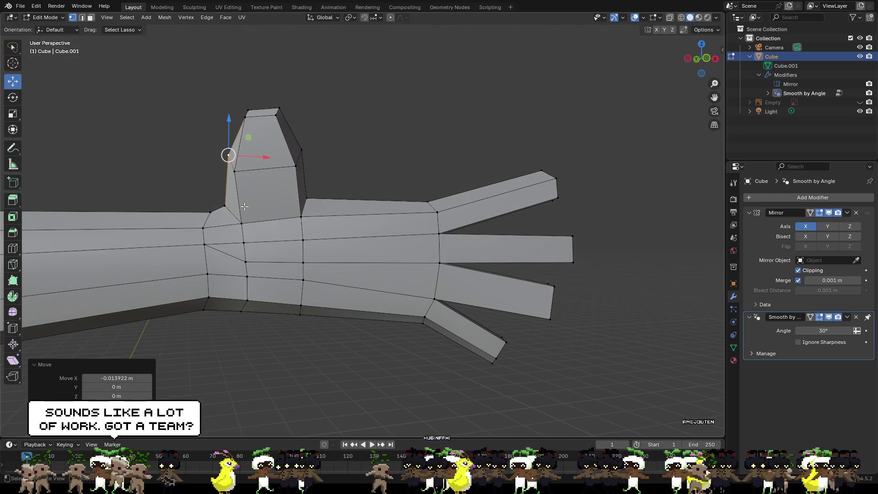
- Select another thumb-stub vertex and shift it along X, then clear the selection
left_click(296, 166)
middle_click_drag(303, 150, 256, 183)
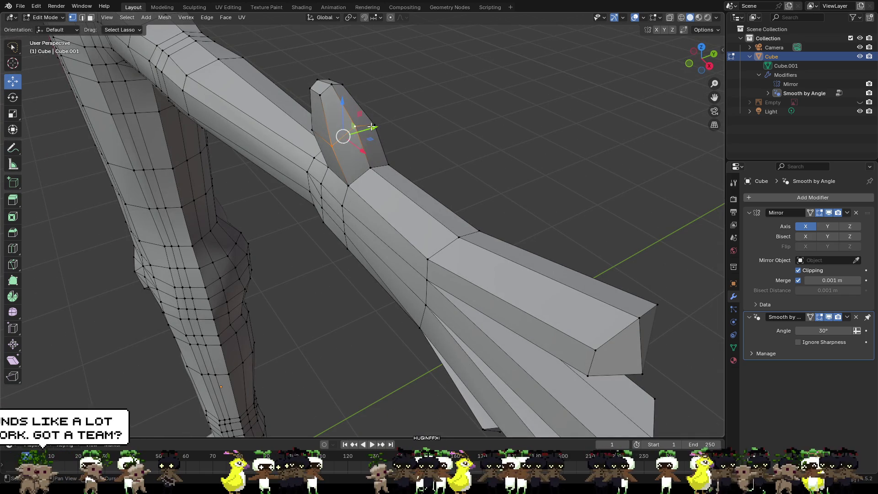
mouse_move(373, 133)
middle_mouse_down()
mouse_move(414, 125)
mouse_move(442, 108)
middle_mouse_up()
left_click_drag(327, 158, 315, 160)
left_click(342, 174)
mouse_move(342, 174)
middle_mouse_down()
mouse_move(361, 136)
mouse_move(331, 183)
middle_mouse_up()
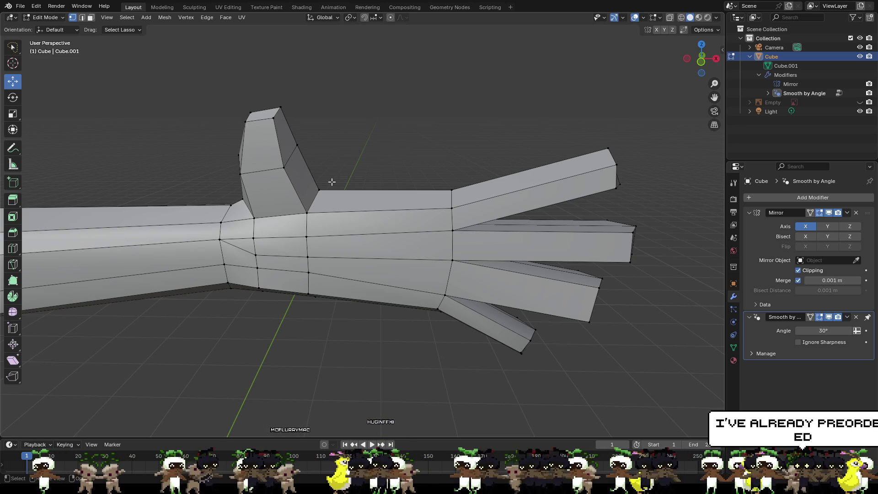
- Select the thumb's top vertices and slide them along X so the thumb leans
mouse_move(334, 156)
middle_mouse_down()
mouse_move(347, 183)
mouse_move(356, 153)
mouse_move(337, 149)
mouse_move(279, 169)
middle_mouse_up()
left_click(294, 153)
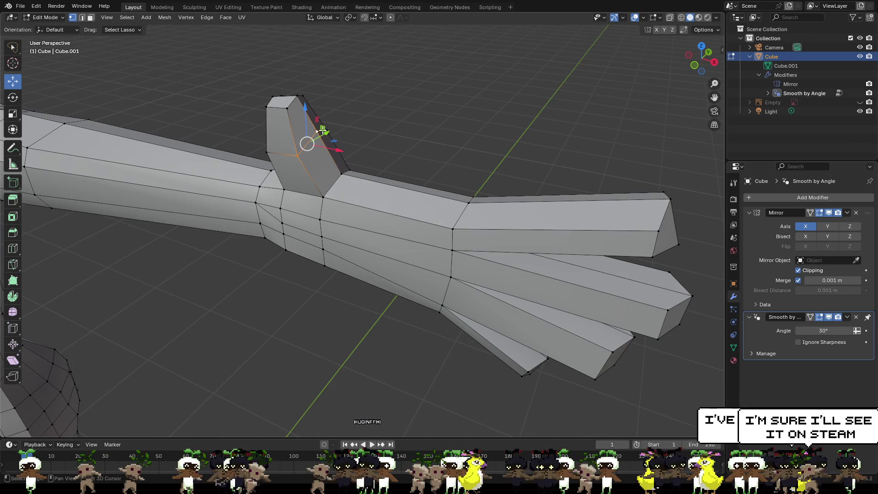
mouse_move(304, 141)
middle_mouse_down()
mouse_move(435, 119)
mouse_move(279, 205)
mouse_move(292, 186)
mouse_move(329, 182)
middle_mouse_up()
left_click(278, 207, "shift")
left_click(463, 140, "shift")
left_click(454, 147, "shift")
left_click(472, 150, "shift")
mouse_move(472, 150)
middle_mouse_down()
mouse_move(316, 152)
mouse_move(288, 100)
mouse_move(325, 104)
mouse_move(356, 83)
mouse_move(345, 81)
middle_mouse_up()
left_click(289, 94, "shift")
left_click(291, 104, "shift")
left_click_drag(306, 141, 322, 141)
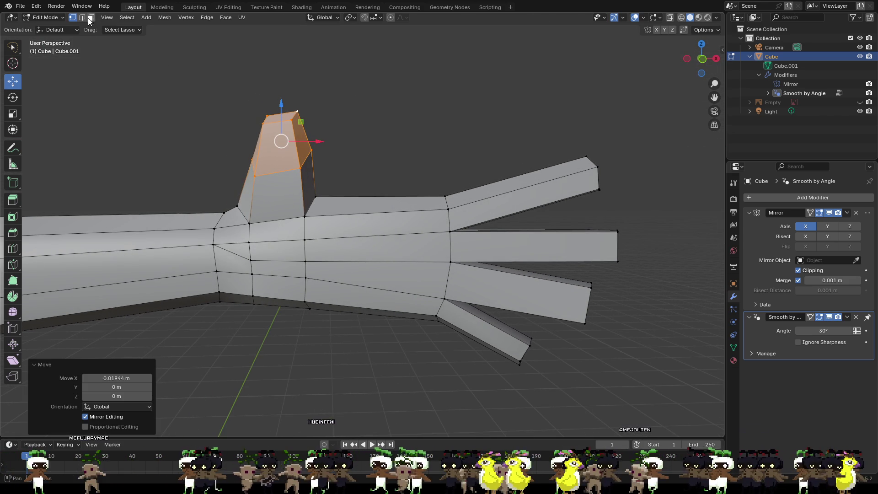
- Select only the thumb's top face
mouse_move(358, 131)
middle_mouse_down()
mouse_move(242, 166)
mouse_move(151, 136)
mouse_move(235, 125)
middle_mouse_up()
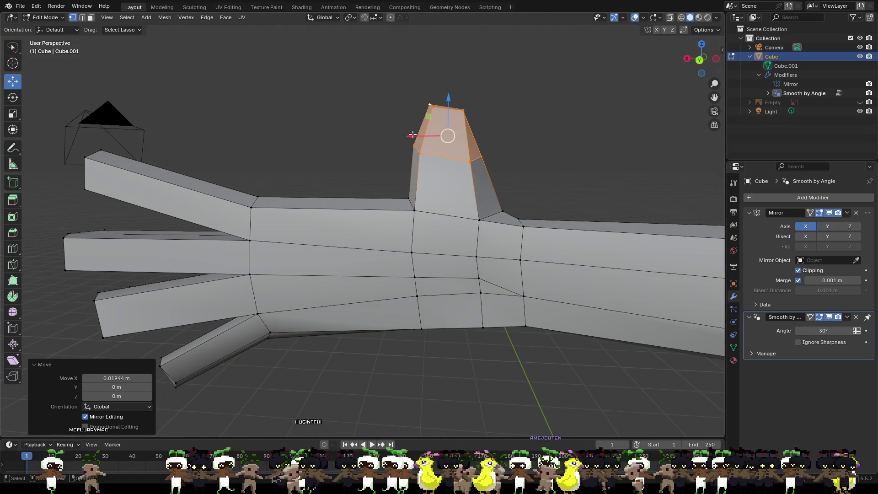
mouse_move(69, 137)
middle_mouse_down()
mouse_move(82, 32)
mouse_move(92, 69)
middle_mouse_up()
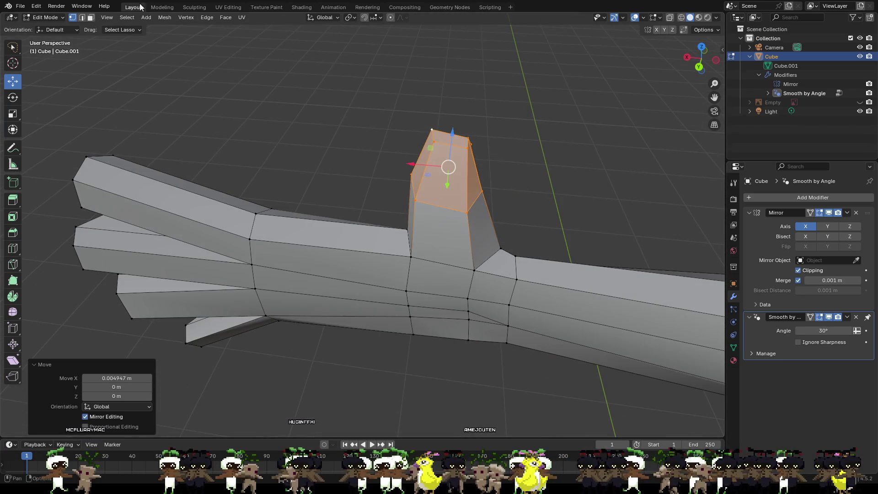
left_click(443, 135)
- Slide the thumb's top face along the X axis with G, X
key("g")
key("x")
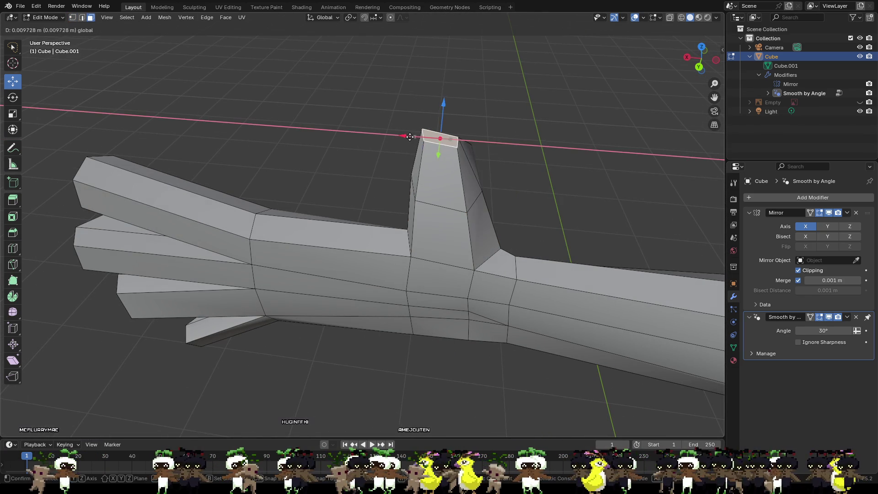
left_click(487, 164)
mouse_move(487, 164)
middle_mouse_down()
mouse_move(386, 132)
mouse_move(315, 169)
middle_mouse_up()
middle_click_drag(250, 149, 156, 35)
- In vertex mode, slide a thumb vertex along X and nudge its neighbour along Y
left_click(73, 18)
mouse_move(366, 169)
middle_mouse_down()
mouse_move(385, 176)
mouse_move(280, 154)
middle_mouse_up()
mouse_move(301, 123)
left_mouse_down()
mouse_move(324, 118)
mouse_move(316, 132)
left_mouse_up()
left_click(295, 118)
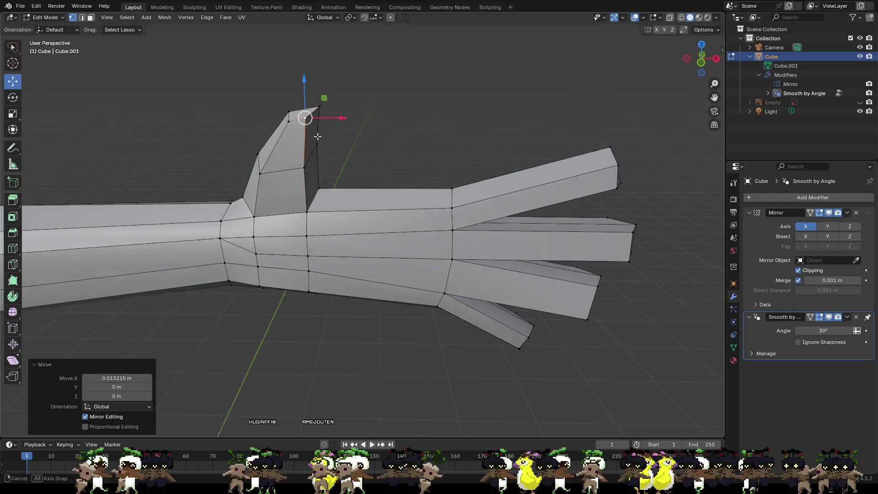
middle_click_drag(316, 133, 361, 184)
left_click_drag(298, 176, 292, 166)
- Shift the selected thumb edge along X
mouse_move(295, 155)
middle_mouse_down()
mouse_move(266, 113)
mouse_move(335, 113)
middle_mouse_up()
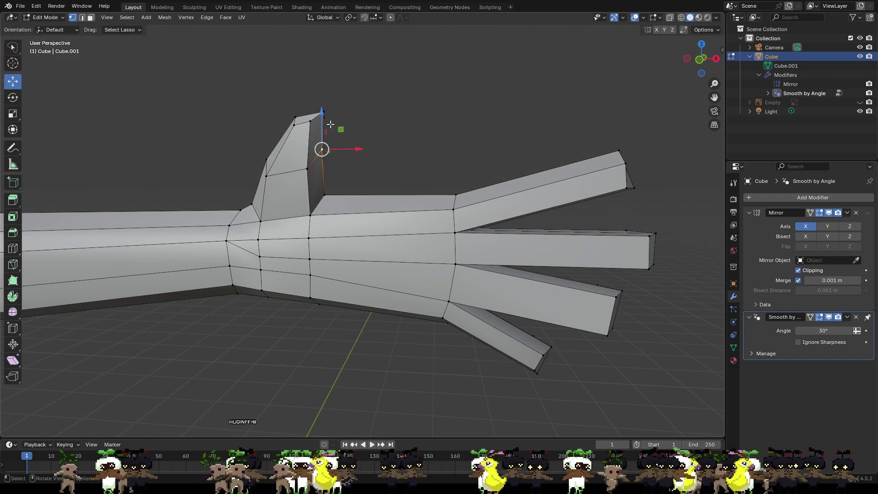
middle_click_drag(309, 167, 276, 182)
middle_click_drag(385, 146, 343, 141)
left_click_drag(301, 165, 341, 137)
mouse_move(341, 137)
middle_mouse_down()
mouse_move(357, 116)
mouse_move(337, 178)
mouse_move(341, 133)
mouse_move(388, 140)
middle_mouse_up()
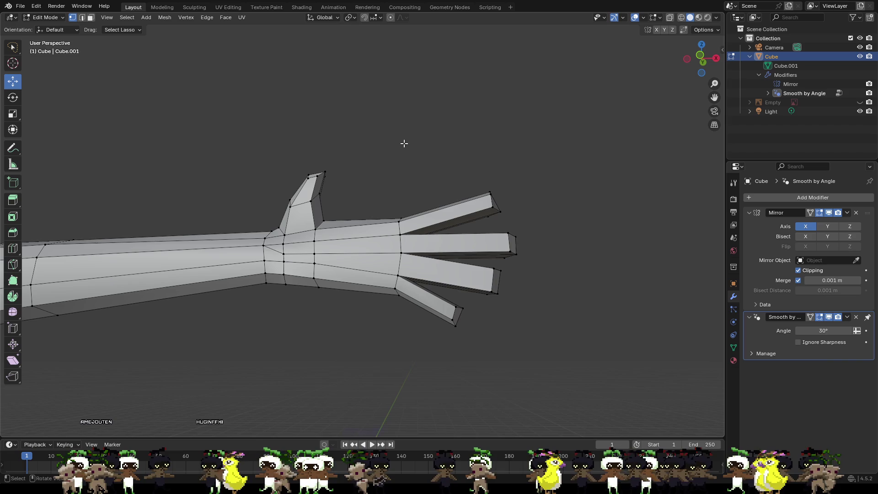
scroll(523, 201, "down", 3)
scroll(389, 186, "up", 5)
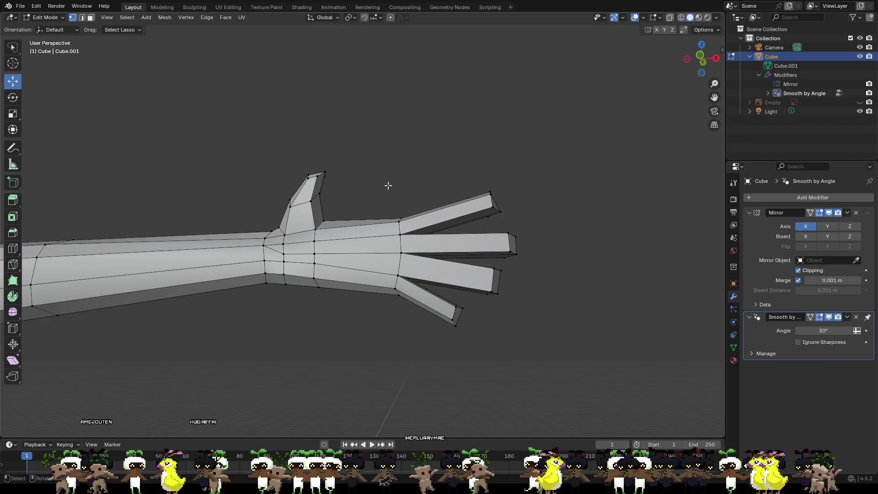
- Select the two vertices of the thumb's base edge and raise it slightly
left_click(295, 231)
left_click(307, 219, "shift")
middle_click_drag(307, 220, 278, 248)
mouse_move(393, 174)
middle_mouse_down()
mouse_move(457, 147)
mouse_move(446, 148)
middle_mouse_up()
left_click_drag(303, 195, 337, 188)
middle_click_drag(337, 188, 342, 196)
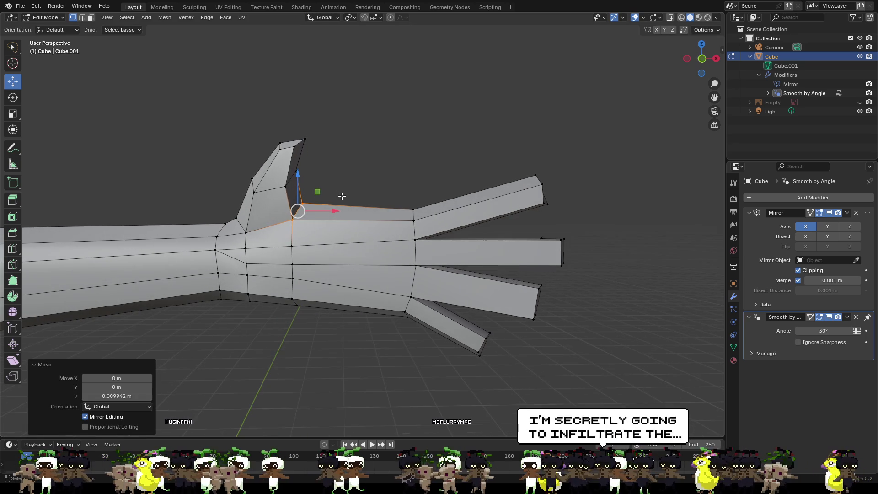
- Shift the thumb-tip face and tip vertex along X, about -0.007 m, narrowing the top
left_click(287, 183)
left_click(306, 140, "shift")
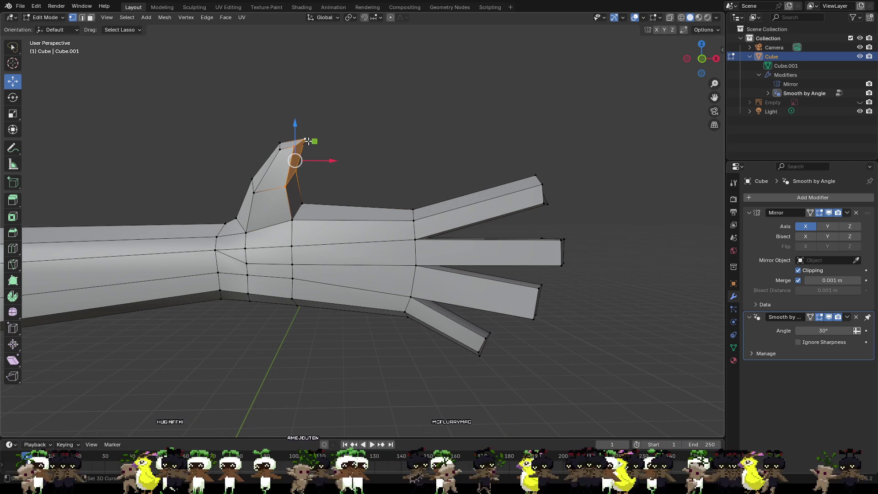
middle_click_drag(306, 139, 216, 188)
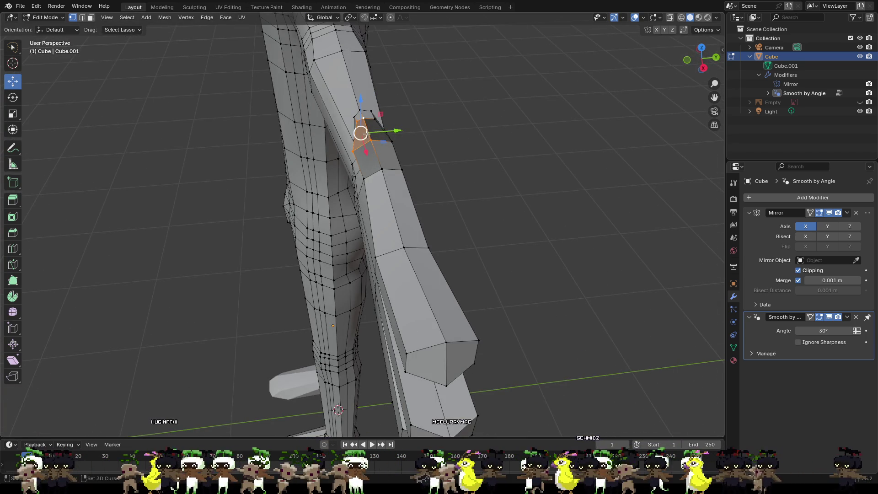
left_click_drag(359, 133, 376, 123)
mouse_move(376, 156)
middle_mouse_down()
mouse_move(470, 133)
mouse_move(442, 137)
middle_mouse_up()
left_click_drag(322, 158, 337, 137)
left_click(309, 136)
mouse_move(337, 137)
middle_mouse_down()
mouse_move(328, 170)
mouse_move(326, 162)
middle_mouse_up()
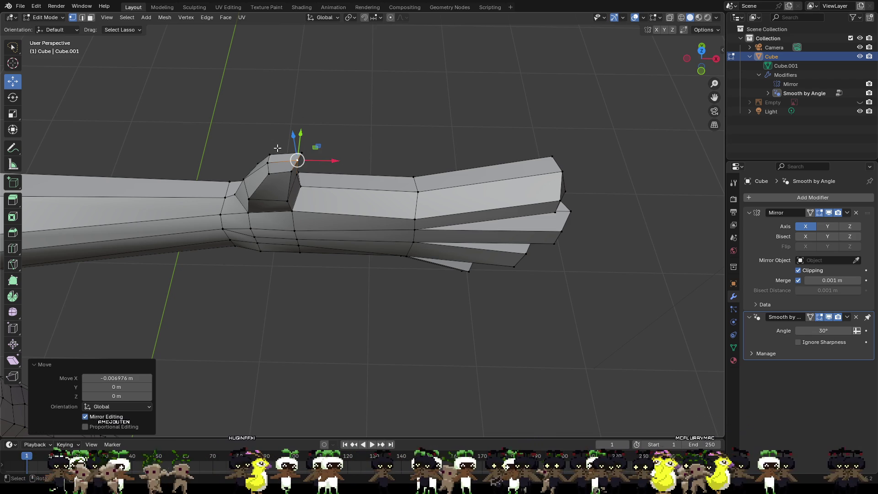
- Lower the selection slightly along Z and move the lower thumb vertex left along X
scroll(303, 147, "up", 3)
mouse_move(325, 147)
middle_mouse_down()
mouse_move(388, 115)
mouse_move(496, 29)
mouse_move(487, 75)
middle_mouse_up()
mouse_move(483, 149)
middle_mouse_down("shift")
mouse_move(461, 230)
mouse_move(428, 257)
mouse_move(489, 293)
mouse_move(424, 215)
mouse_move(536, 223)
middle_mouse_up("shift")
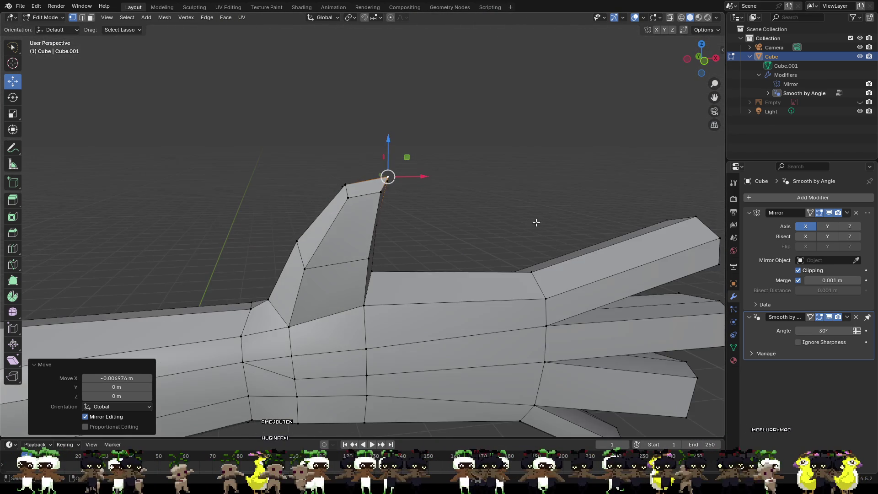
left_click_drag(391, 158, 386, 181)
middle_click_drag(386, 181, 390, 186)
left_click(368, 261)
left_click_drag(391, 264, 380, 263)
- Slide another thumb vertex along X and pull the outer tip corner inward
mouse_move(379, 262)
middle_mouse_down()
mouse_move(249, 289)
mouse_move(385, 291)
middle_mouse_up()
left_click(397, 287)
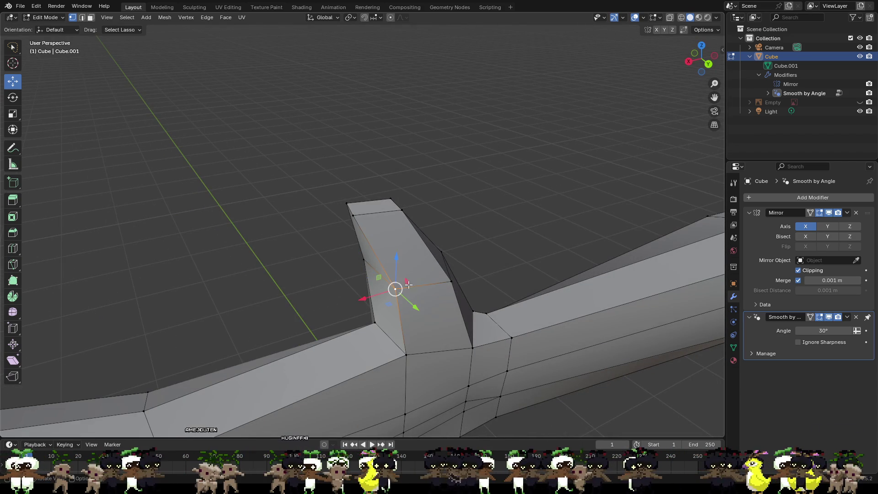
left_click_drag(397, 296, 385, 294)
mouse_move(385, 294)
middle_mouse_down()
mouse_move(439, 274)
mouse_move(569, 267)
mouse_move(379, 260)
middle_mouse_up()
left_click(379, 260)
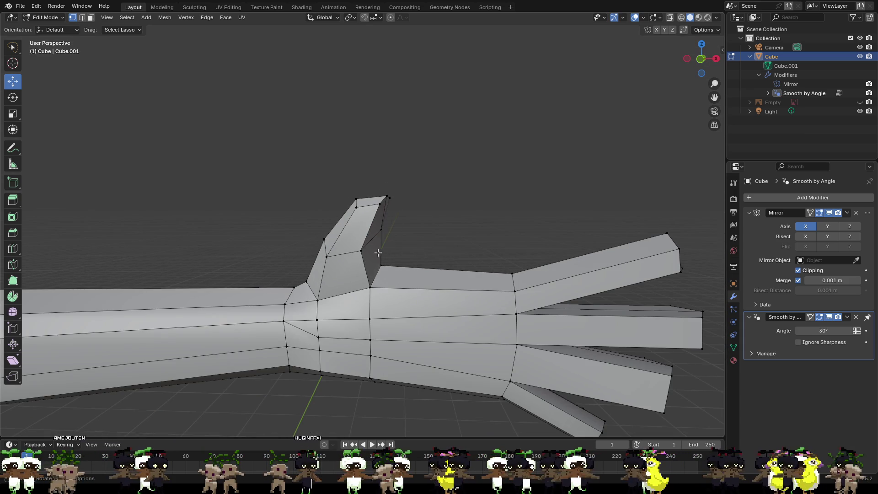
left_click_drag(392, 230, 388, 231)
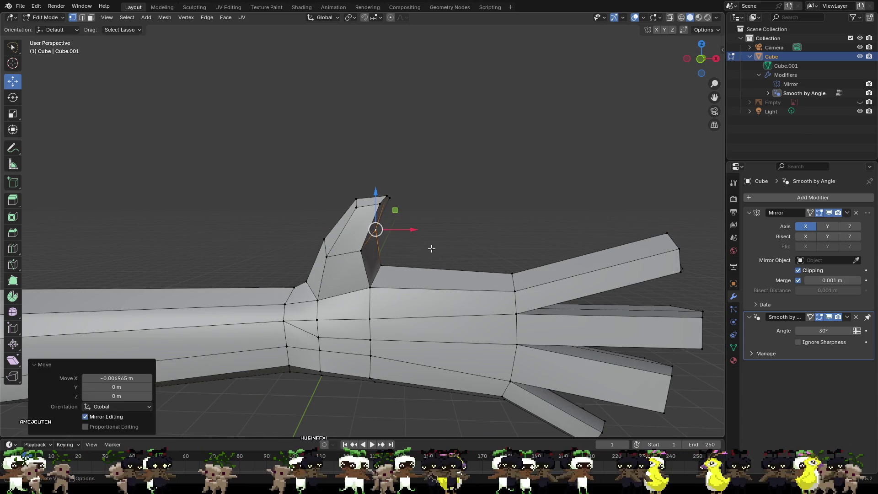
- Zoom out to the whole arm and start selecting the thumb tip's corner vertices
scroll(423, 256, "down", 4)
middle_click_drag(433, 234, 421, 255)
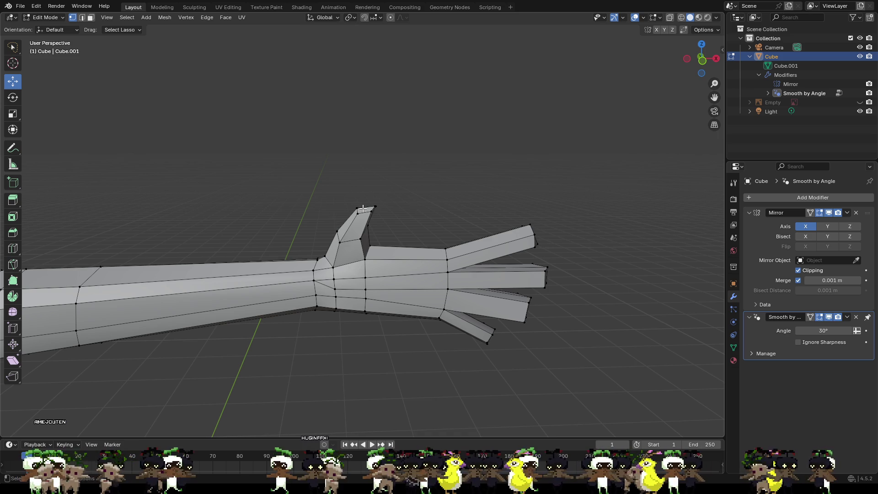
scroll(366, 208, "up", 2)
scroll(234, 170, "up", 3)
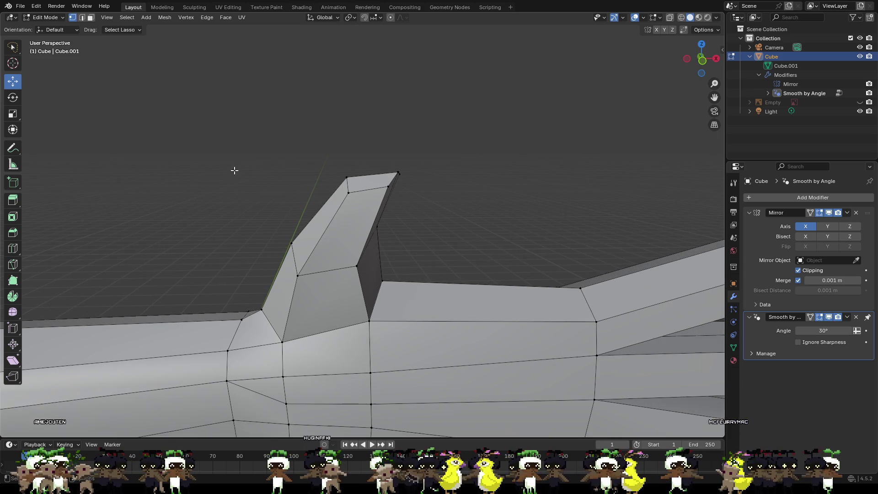
left_click(388, 187, "shift")
left_click(397, 173, "shift")
left_click(346, 178, "shift")
left_click(298, 273, "shift")
left_click(291, 246, "shift")
left_click(355, 268, "shift")
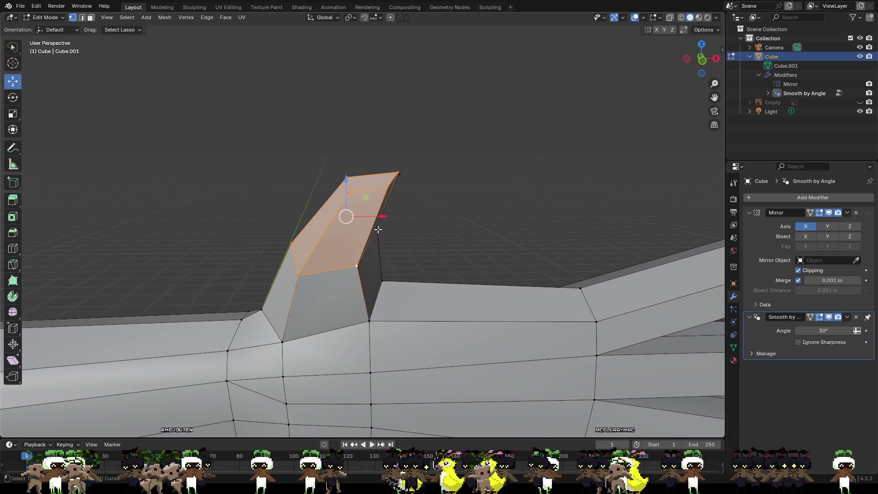
- Add the remaining thumb tip vertices to the selection from other angles
middle_click_drag(416, 229, 277, 254)
left_click(447, 283, "shift")
left_click(388, 210, "shift")
left_click(426, 198, "shift")
left_click(481, 270, "shift")
mouse_move(504, 295)
middle_mouse_down()
mouse_move(453, 298)
mouse_move(552, 288)
mouse_move(438, 311)
mouse_move(396, 298)
mouse_move(600, 291)
mouse_move(477, 311)
middle_mouse_up()
mouse_move(389, 311)
middle_mouse_down()
mouse_move(416, 270)
mouse_move(389, 256)
mouse_move(329, 290)
mouse_move(476, 339)
mouse_move(432, 351)
mouse_move(405, 295)
mouse_move(425, 274)
mouse_move(402, 235)
middle_mouse_up()
left_click(476, 339, "shift")
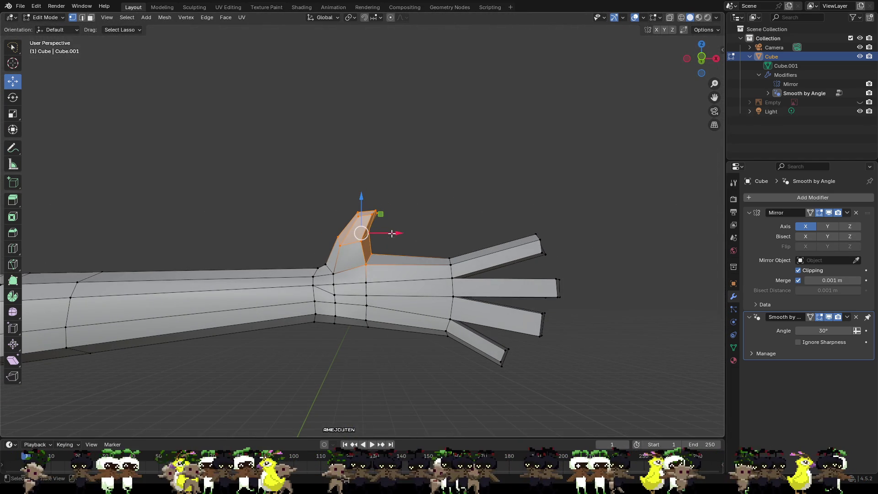
- Move the thumb tip outward along X, scale it up and raise it slightly
key("g")
key("x")
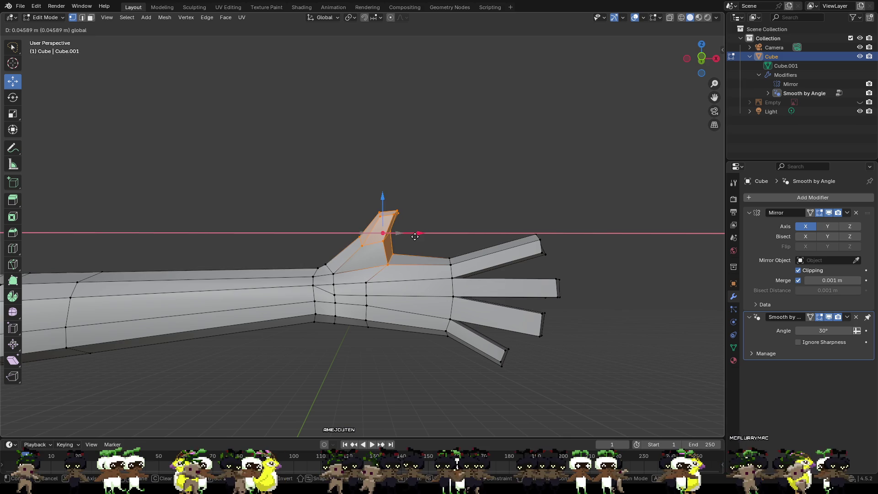
left_click(411, 237)
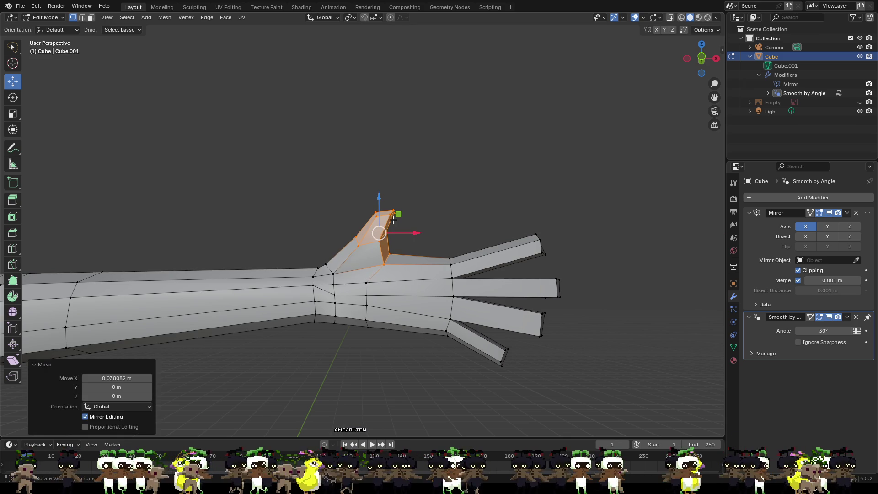
key("s")
left_click(395, 219)
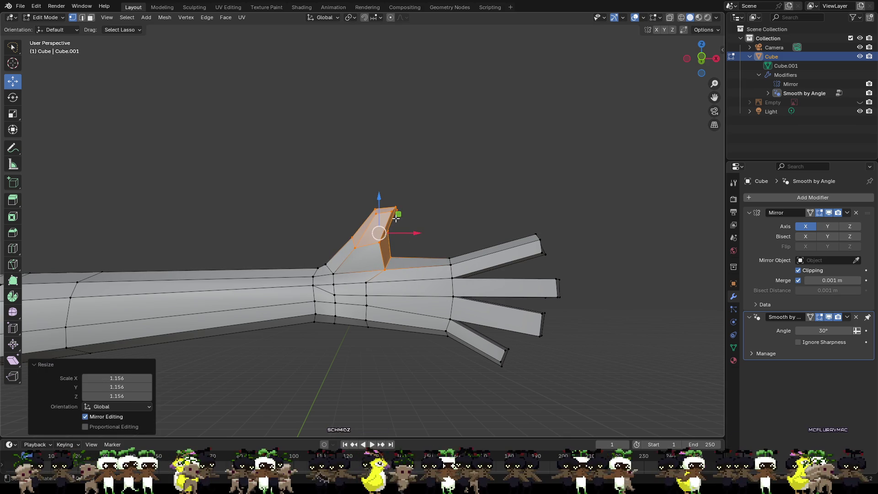
left_click_drag(379, 209, 379, 200)
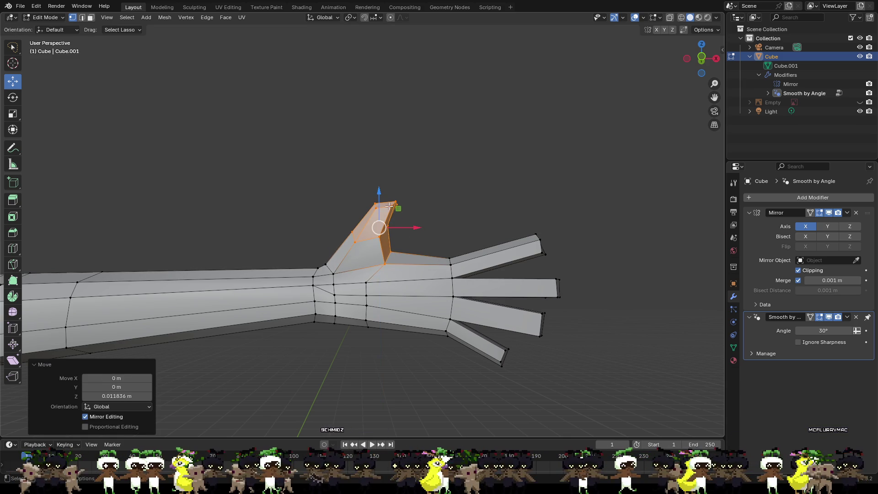
left_click_drag(415, 227, 415, 228)
left_click(438, 235)
- Shift the thumb's base vertices along Y to reshape its side
scroll(438, 235, "down", 3)
mouse_move(425, 253)
middle_mouse_down()
mouse_move(364, 252)
mouse_move(440, 245)
middle_mouse_up()
left_click_drag(463, 244, 451, 247)
mouse_move(434, 250)
middle_mouse_down()
mouse_move(399, 252)
mouse_move(423, 250)
middle_mouse_up()
left_click_drag(423, 250, 419, 251)
mouse_move(419, 251)
middle_mouse_down()
mouse_move(454, 255)
mouse_move(539, 298)
mouse_move(575, 289)
mouse_move(524, 242)
mouse_move(433, 277)
middle_mouse_up()
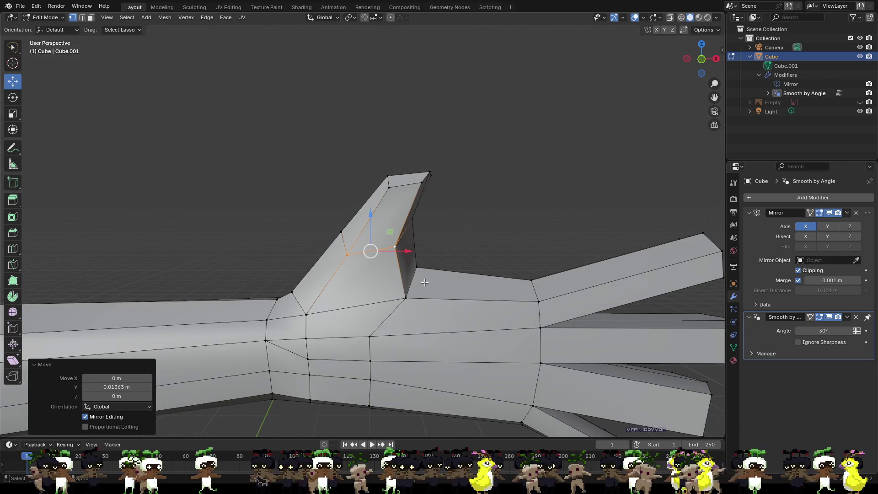
- Slide the thumb-base, edge and top vertices along X into a cleaner angle
left_click(293, 292)
middle_click_drag(293, 291, 322, 267)
left_click_drag(325, 264, 334, 266)
mouse_move(334, 266)
middle_mouse_down()
mouse_move(392, 251)
mouse_move(466, 288)
mouse_move(521, 257)
mouse_move(554, 252)
middle_mouse_up()
left_click(371, 242)
mouse_move(334, 242)
left_mouse_down()
mouse_move(344, 178)
mouse_move(311, 173)
mouse_move(323, 172)
left_mouse_up()
left_click(340, 169)
mouse_move(350, 169)
middle_mouse_down()
mouse_move(289, 224)
mouse_move(220, 192)
mouse_move(147, 180)
mouse_move(113, 222)
mouse_move(332, 188)
middle_mouse_up()
- Lower another thumb vertex along Z and reposition the thumb tip vertex
left_click(398, 184)
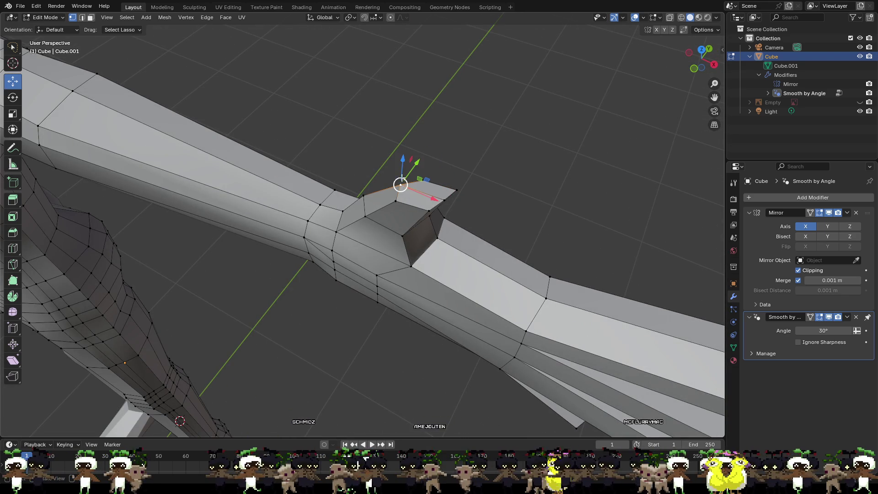
left_click(402, 169)
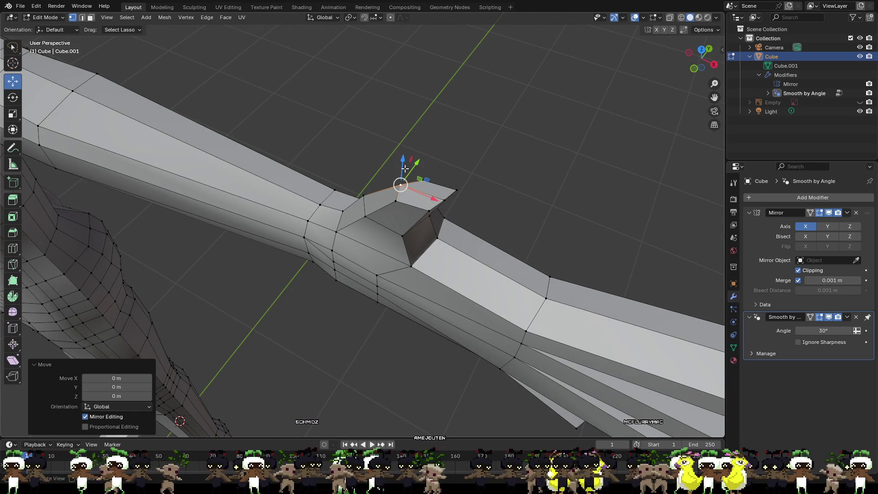
key("g")
key("z")
left_click(394, 197)
mouse_move(392, 201)
middle_mouse_down()
mouse_move(361, 158)
mouse_move(308, 167)
mouse_move(308, 182)
middle_mouse_up()
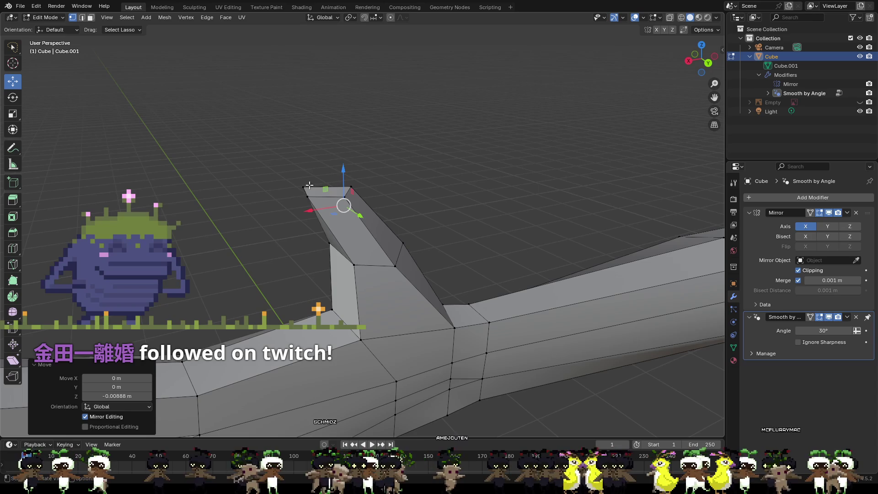
left_click_drag(296, 199, 296, 199)
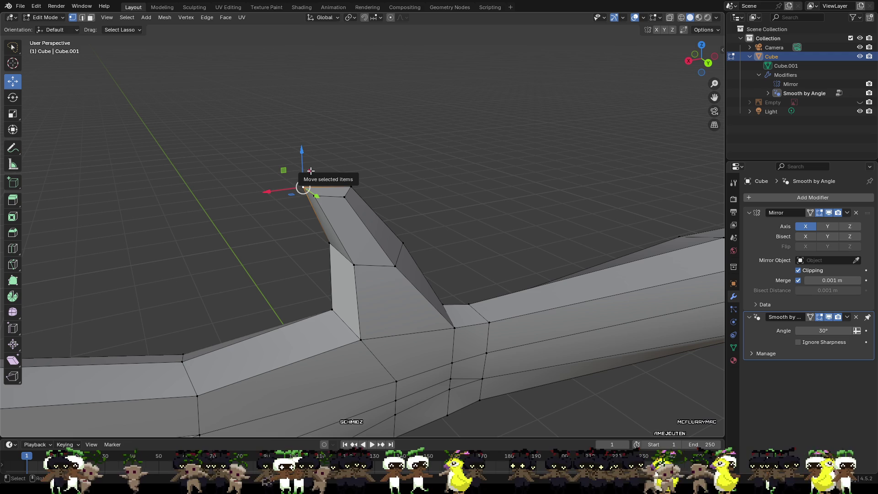
mouse_move(311, 170)
middle_mouse_down()
mouse_move(467, 231)
mouse_move(441, 220)
middle_mouse_up()
- Move the hidden inner thumb vertex vertically and then along X
left_click(411, 227)
left_click_drag(410, 211, 410, 214)
left_click(411, 227)
key("g")
key("x")
left_click(439, 249)
mouse_move(439, 249)
middle_mouse_down()
mouse_move(424, 247)
mouse_move(353, 297)
middle_mouse_up()
scroll(423, 247, "down", 5)
- Nudge a vertex near the wrist along Y
left_click(371, 266)
mouse_move(371, 265)
middle_mouse_down()
mouse_move(309, 256)
mouse_move(403, 258)
mouse_move(514, 327)
middle_mouse_up()
scroll(409, 260, "up", 2)
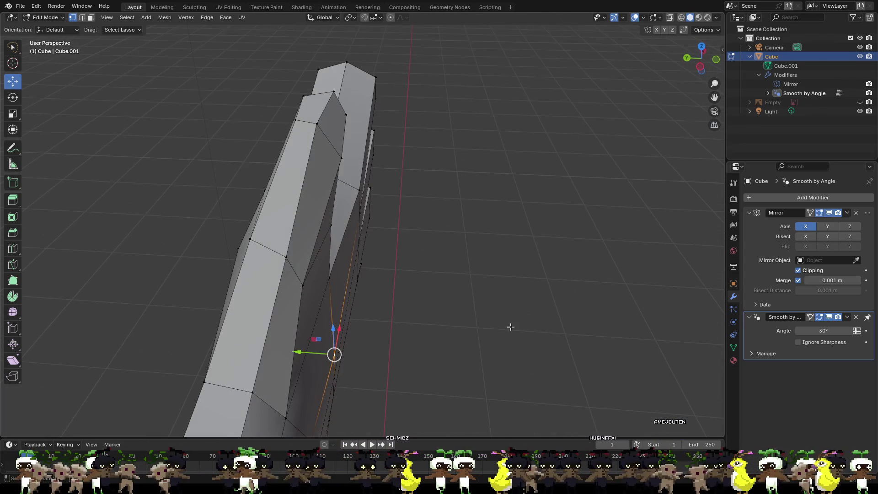
left_click_drag(274, 258, 275, 256)
- Nudge the thumb tip corner and lower neighbouring vertices, flattening the pointed end by about 0.0077 m
mouse_move(275, 256)
middle_mouse_down()
mouse_move(352, 265)
mouse_move(392, 245)
mouse_move(549, 286)
middle_mouse_up()
left_click(482, 131)
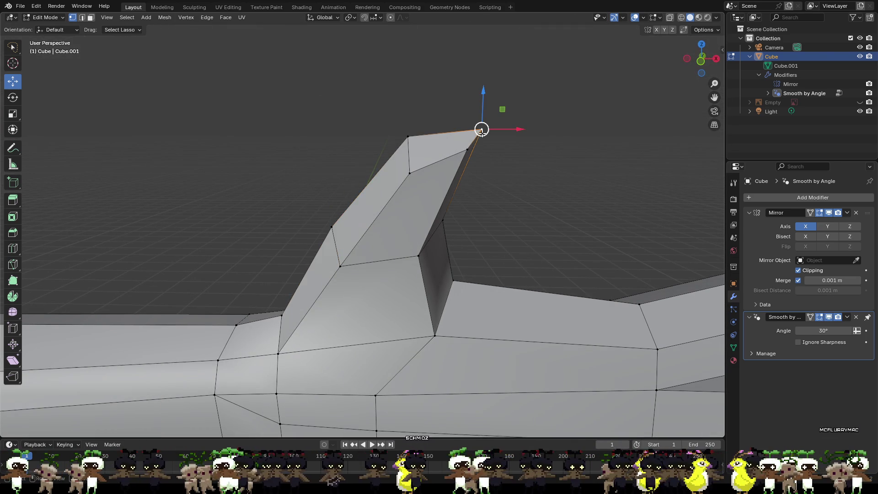
left_click_drag(511, 129, 480, 120)
middle_click_drag(481, 120, 471, 125)
left_click(475, 118)
left_click_drag(476, 99, 473, 124)
left_click(407, 135)
left_click_drag(409, 102, 412, 115)
middle_click_drag(411, 114, 510, 168)
scroll(474, 164, "down", 6)
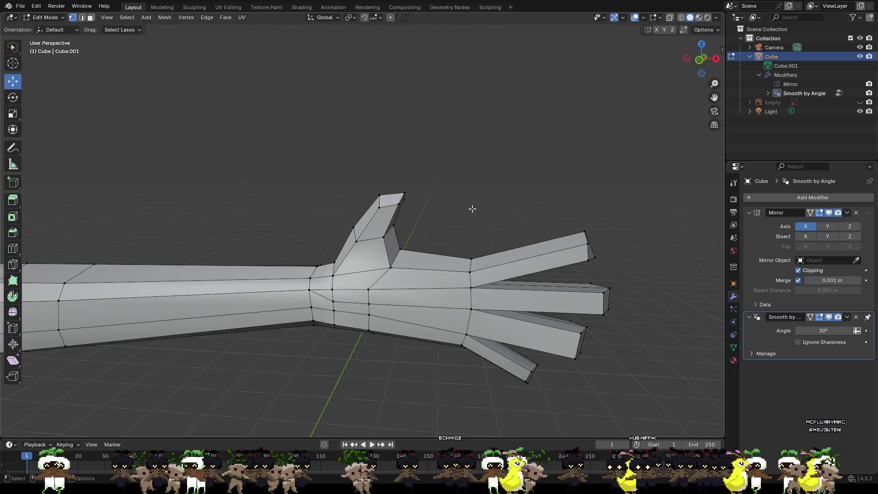
- Lower the top finger's tip face, cancelling one misplaced move first
scroll(479, 205, "down", 2)
mouse_move(479, 205)
middle_mouse_down()
mouse_move(486, 277)
mouse_move(570, 286)
mouse_move(621, 271)
mouse_move(525, 273)
mouse_move(459, 306)
mouse_move(425, 362)
mouse_move(462, 272)
mouse_move(447, 276)
middle_mouse_up()
scroll(447, 275, "up", 4)
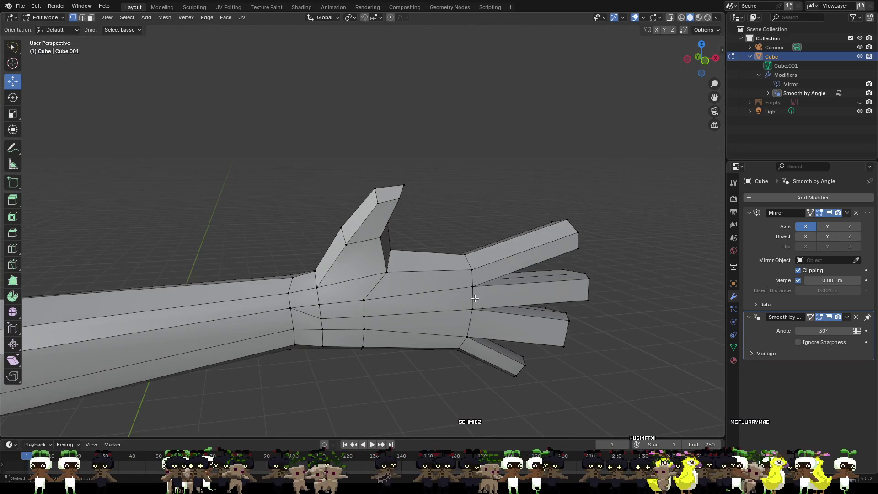
scroll(389, 253, "up", 3)
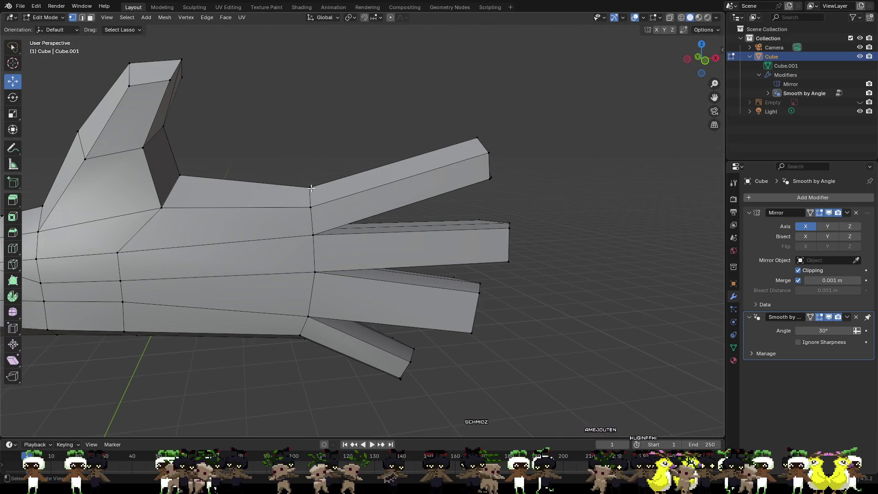
middle_click_drag(310, 187, 367, 177)
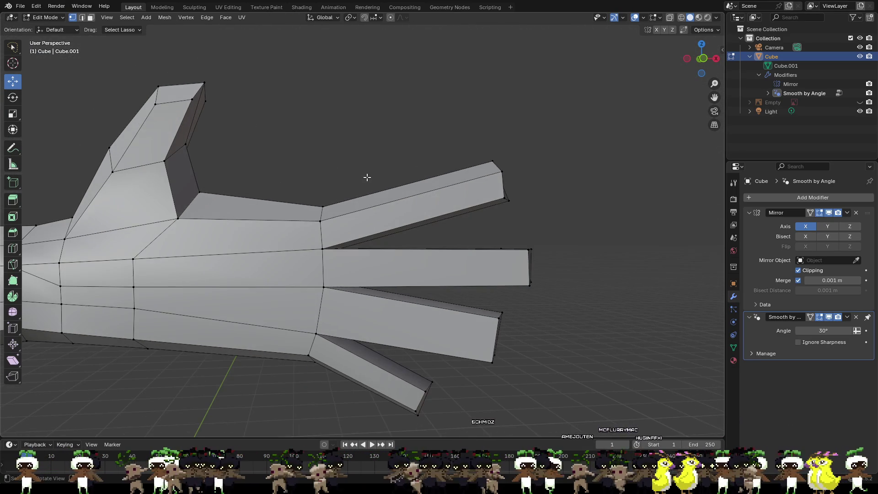
middle_click_drag(432, 197, 558, 196)
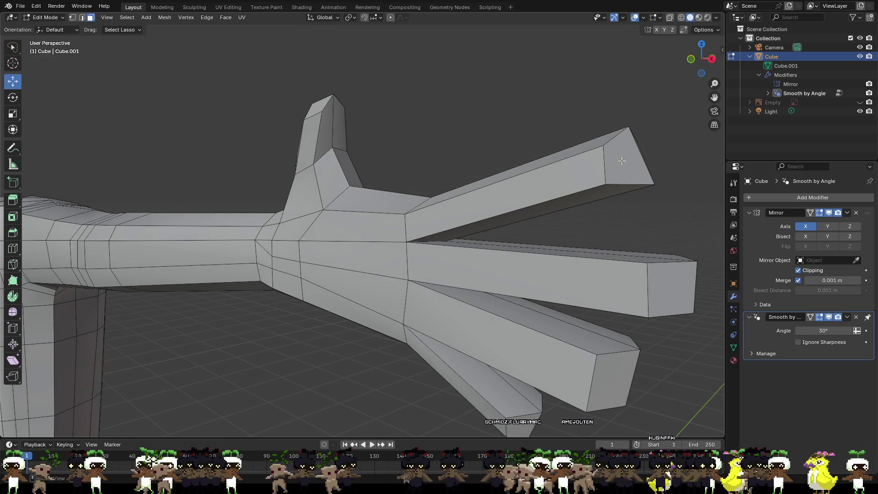
left_click(622, 161)
middle_click_drag(666, 220, 653, 216)
left_click_drag(507, 136, 519, 162)
right_click(519, 162)
mouse_move(521, 163)
middle_mouse_down()
mouse_move(694, 214)
mouse_move(1, 203)
middle_mouse_up()
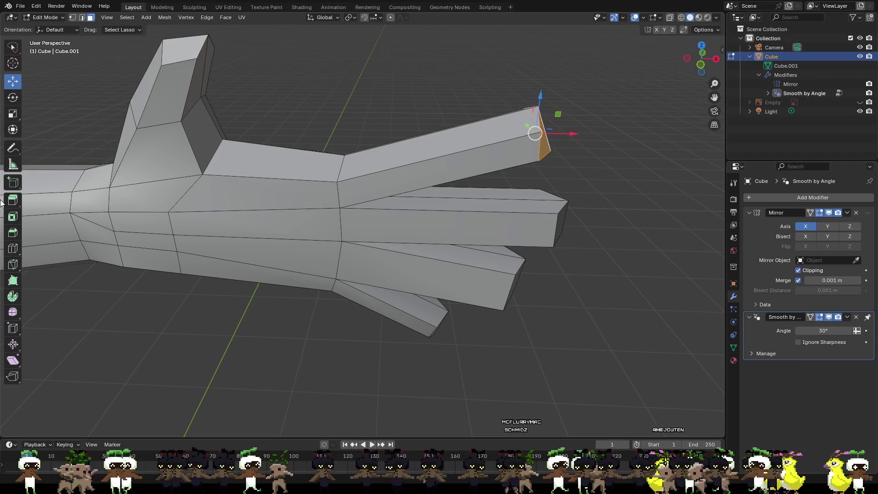
scroll(460, 183, "down", 4)
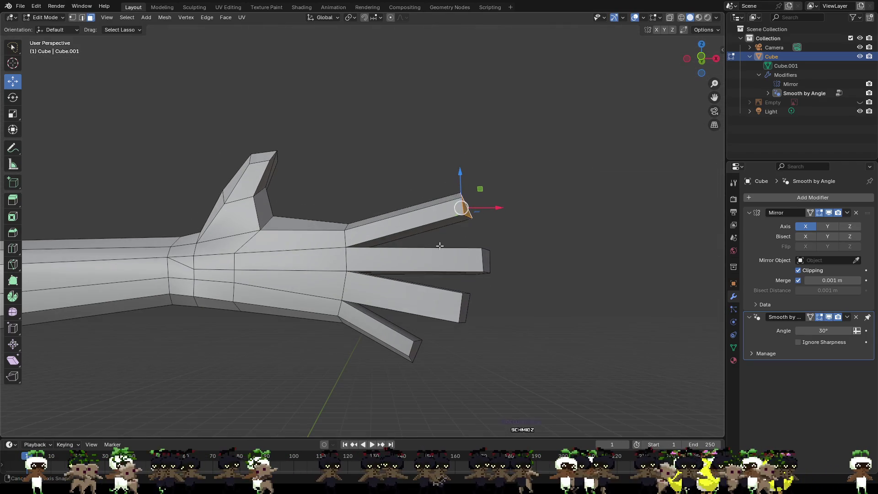
left_click_drag(460, 183, 463, 205)
left_click(517, 252)
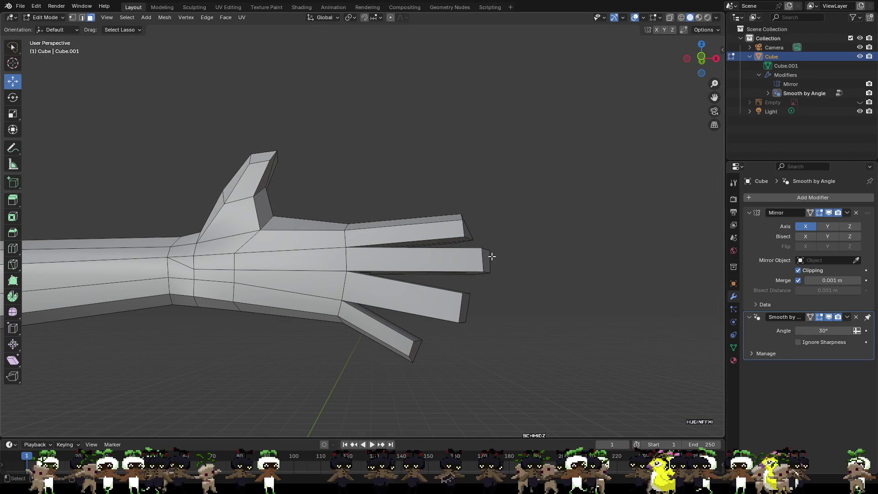
- Move the next fingertip's end face vertically toward the others
left_click(466, 320)
mouse_move(466, 320)
middle_mouse_down()
mouse_move(438, 317)
mouse_move(493, 293)
middle_mouse_up()
left_click_drag(494, 287, 494, 276)
left_click(509, 348)
- Raise the lowest finger's tip face about 0.034 m along Z and shift it along X
middle_click_drag(473, 373, 504, 395)
left_click(507, 389)
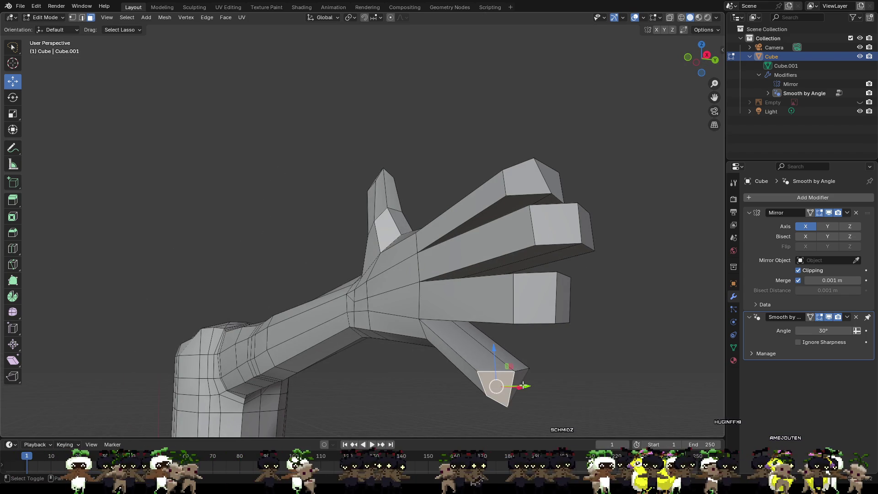
left_click(522, 382)
middle_click_drag(424, 389, 407, 358)
left_click_drag(403, 349, 402, 325)
left_click_drag(436, 355, 460, 355)
left_click(530, 329)
mouse_move(531, 329)
middle_mouse_down()
mouse_move(466, 394)
mouse_move(463, 365)
middle_mouse_up()
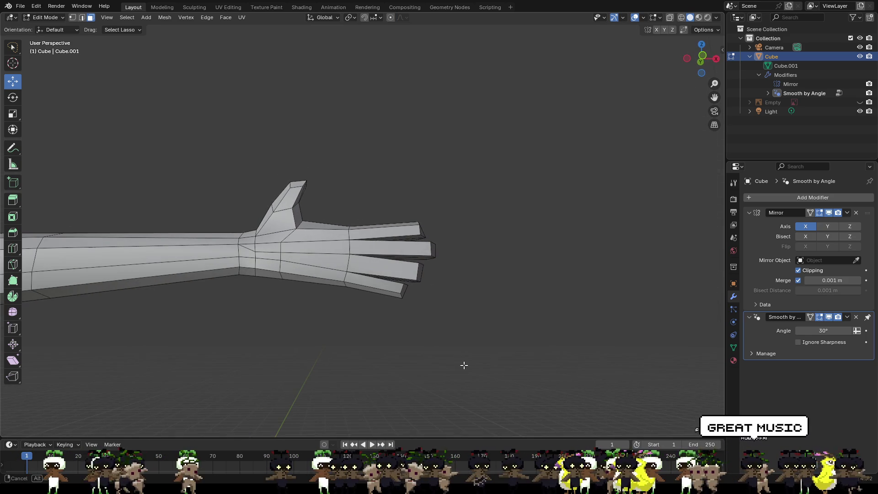
scroll(371, 243, "up", 4)
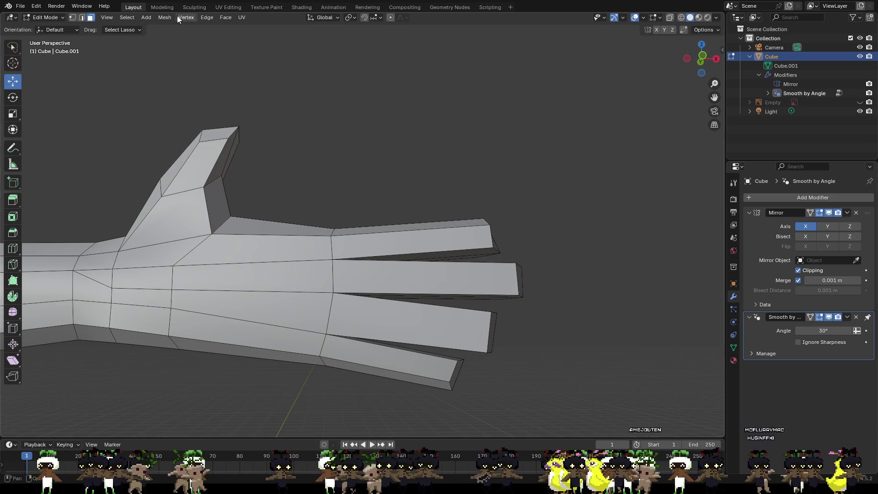
- Raise the top finger's upper edge loops
middle_click_drag(332, 181, 279, 256)
left_click(402, 162, "alt")
left_click(438, 124, "alt+shift")
middle_click_drag(438, 124, 445, 134)
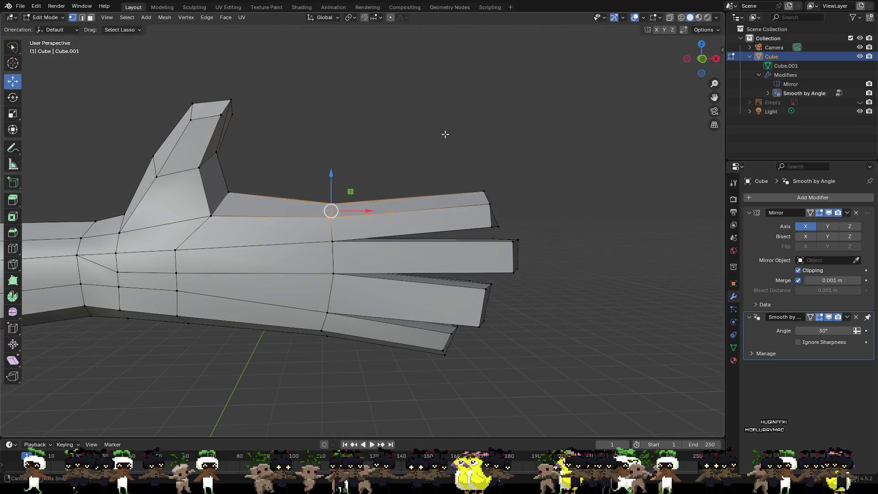
left_click_drag(332, 183, 332, 166)
left_click(270, 228)
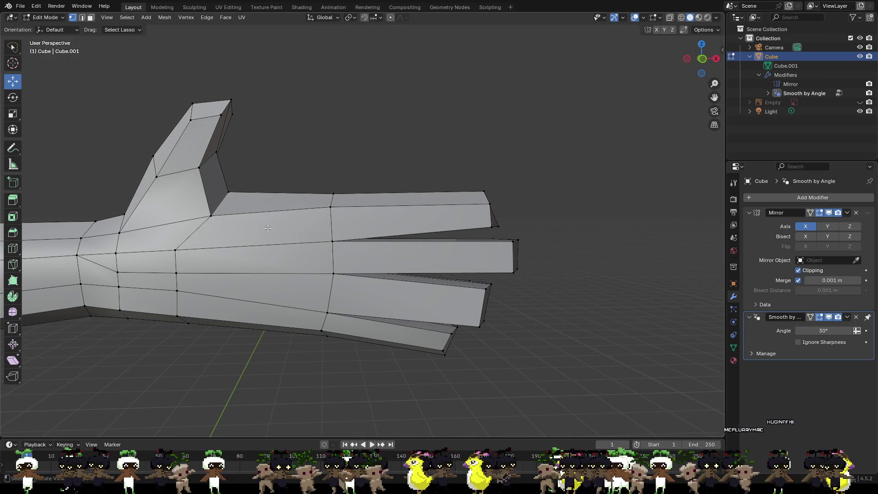
- Add two centered vertical loop cuts across the palm with Ctrl+R
key("ctrl+r")
left_click(265, 241)
right_click(264, 242)
left_click(323, 158)
key("ctrl+r")
left_click(293, 243)
right_click(293, 241)
left_click(351, 159)
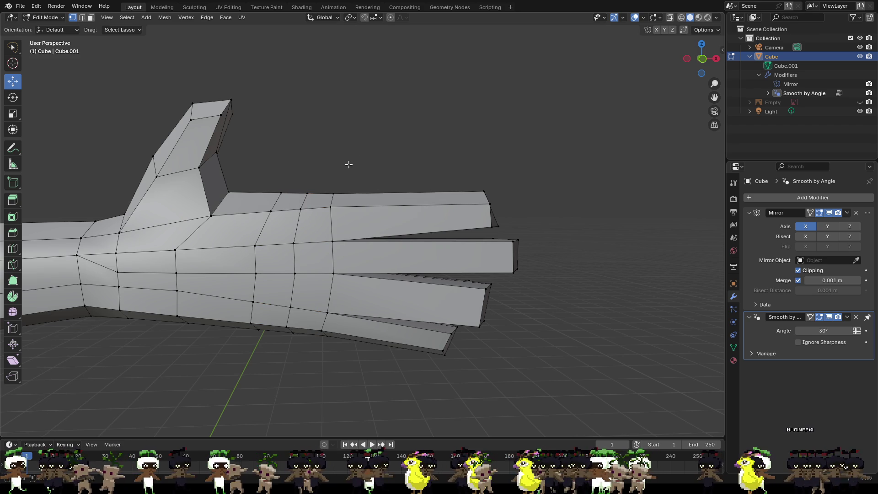
scroll(346, 178, "down", 3)
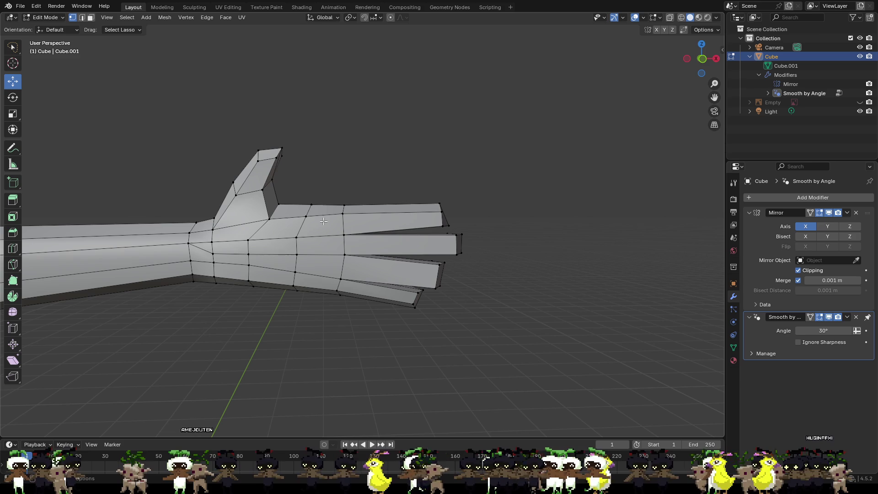
scroll(323, 221, "up", 5)
- Shift the forearm edge loop slightly along Y
mouse_move(324, 222)
middle_mouse_down()
mouse_move(258, 259)
mouse_move(290, 212)
mouse_move(261, 205)
mouse_move(351, 202)
mouse_move(375, 269)
mouse_move(355, 249)
middle_mouse_up()
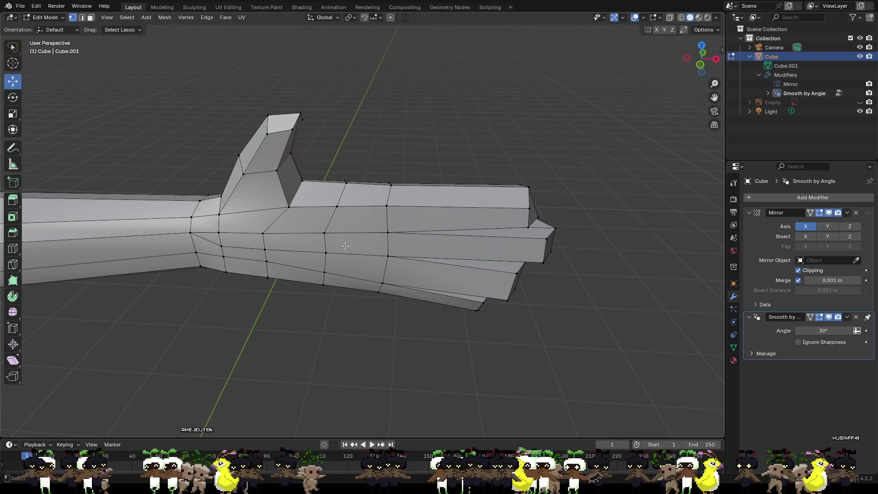
left_click(321, 235, "alt")
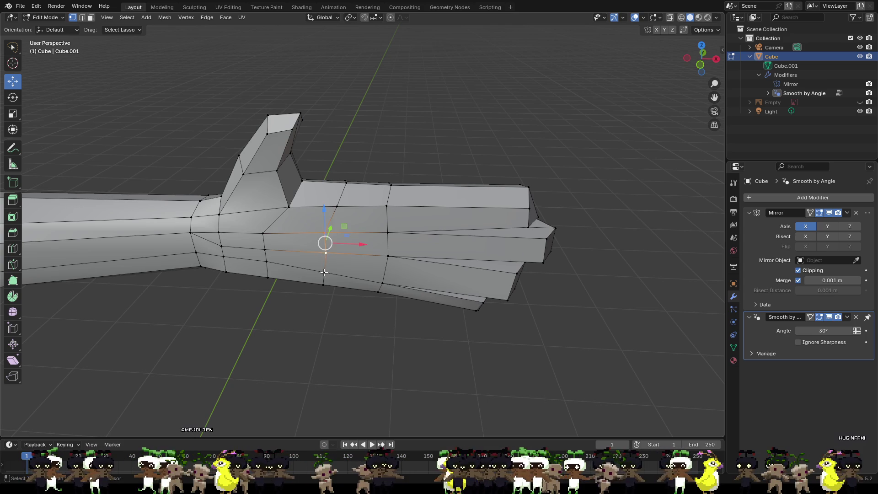
mouse_move(321, 235)
middle_mouse_down()
mouse_move(425, 277)
mouse_move(448, 293)
mouse_move(452, 311)
middle_mouse_up()
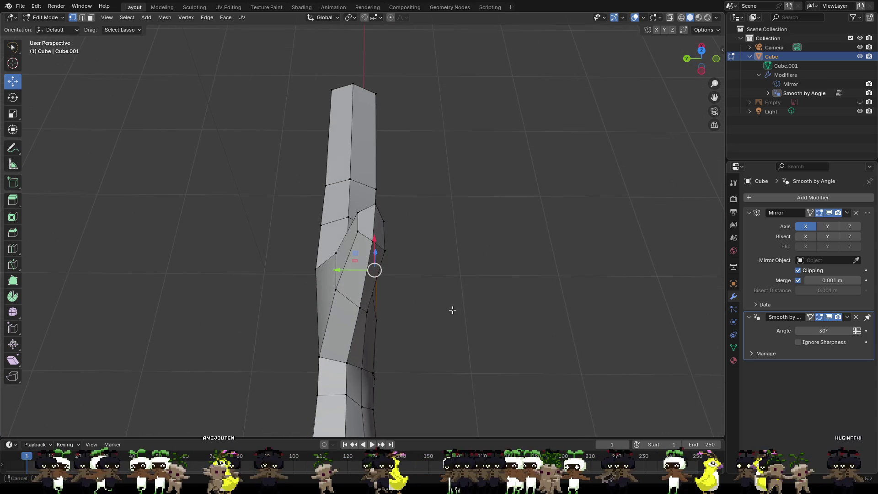
left_click_drag(351, 270, 384, 281)
mouse_move(384, 280)
middle_mouse_down()
mouse_move(404, 294)
mouse_move(354, 263)
mouse_move(413, 284)
middle_mouse_up()
left_click_drag(332, 271, 333, 270)
left_click(333, 269)
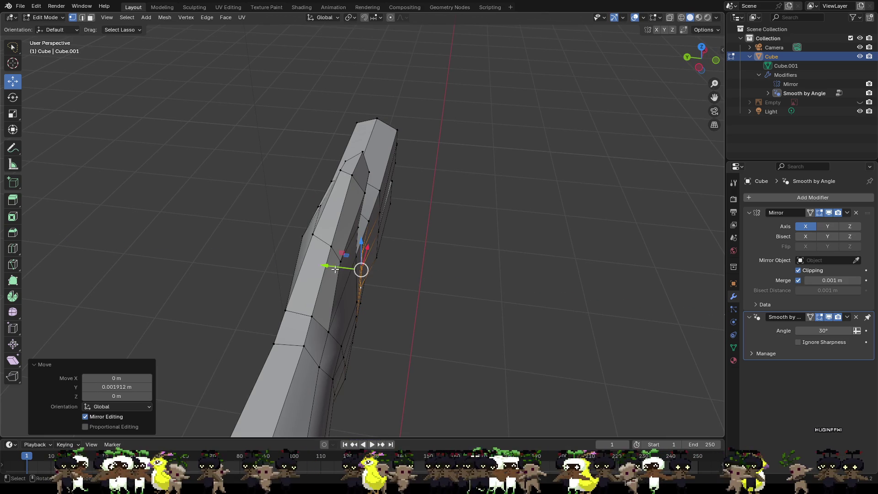
middle_click_drag(392, 304, 293, 269)
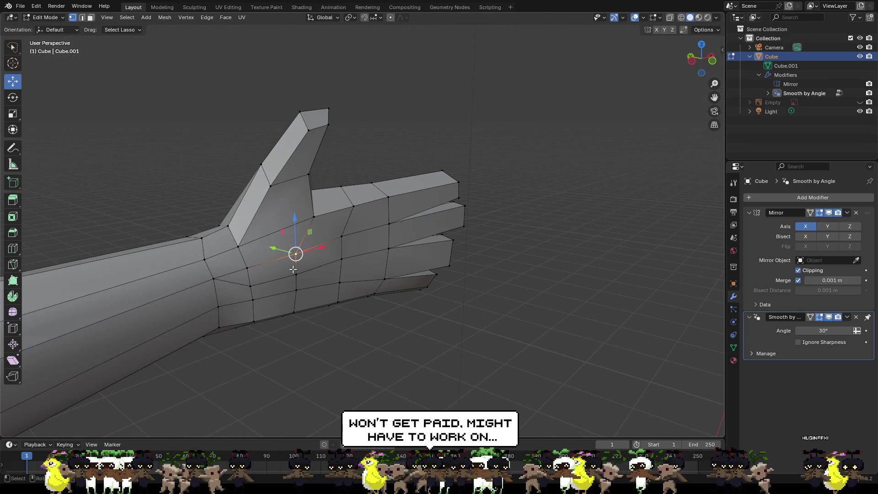
left_click(319, 316)
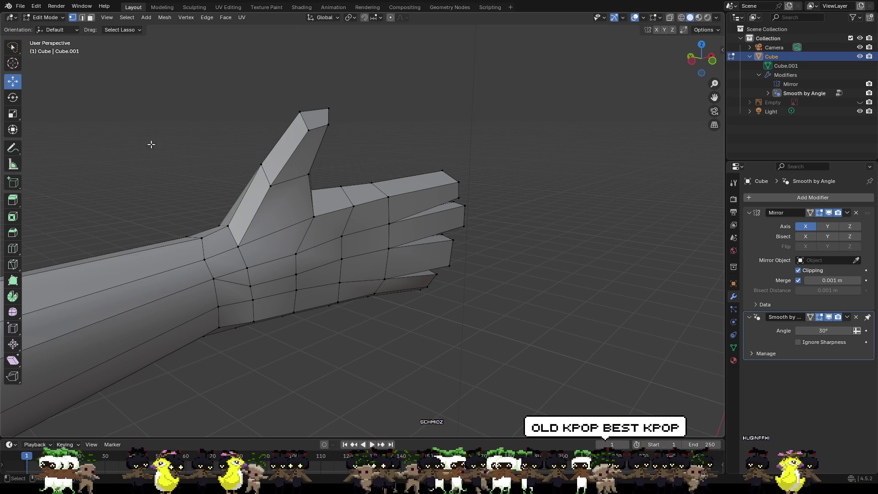
- Cut a new edge loop across the palm near the knuckles
scroll(294, 250, "up", 3)
mouse_move(295, 250)
middle_mouse_down()
mouse_move(205, 269)
mouse_move(139, 259)
mouse_move(198, 270)
mouse_move(316, 230)
middle_mouse_up()
left_click(405, 177)
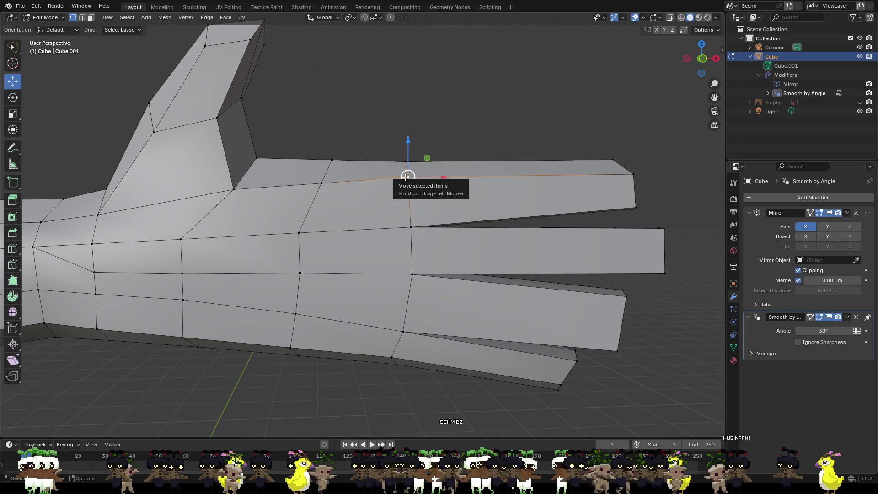
key("ctrl+r")
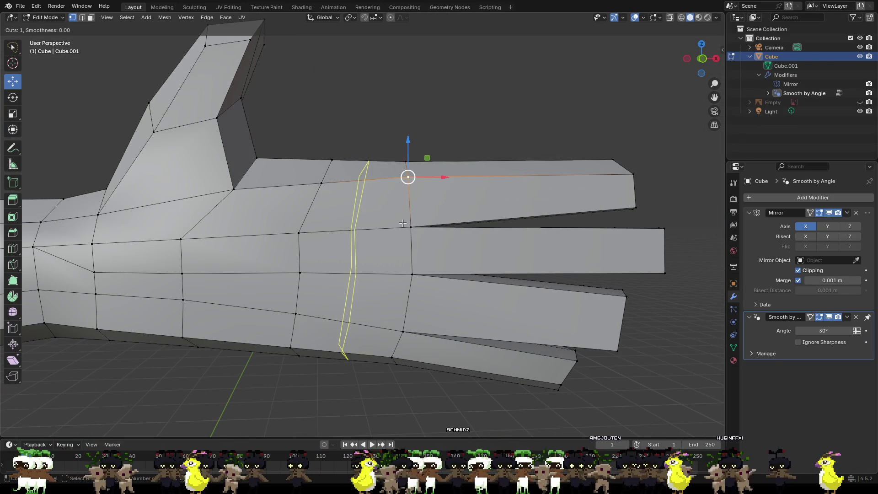
left_click(402, 223)
left_click(441, 228)
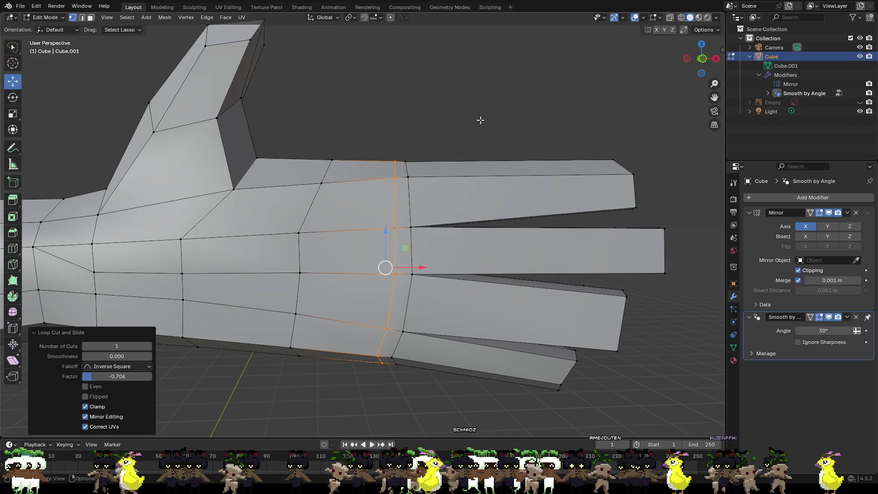
left_click(480, 121)
- Add loop cuts near the top and middle finger bases, slid toward the knuckles
key("ctrl+r")
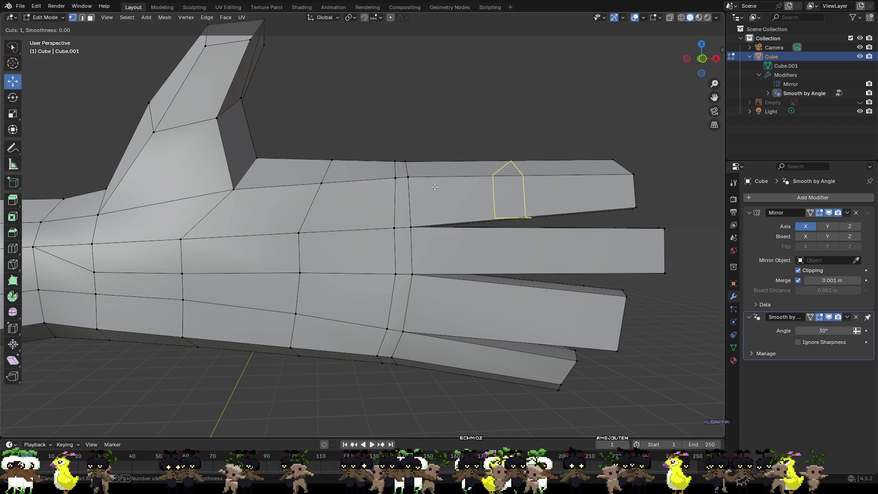
left_click(442, 187)
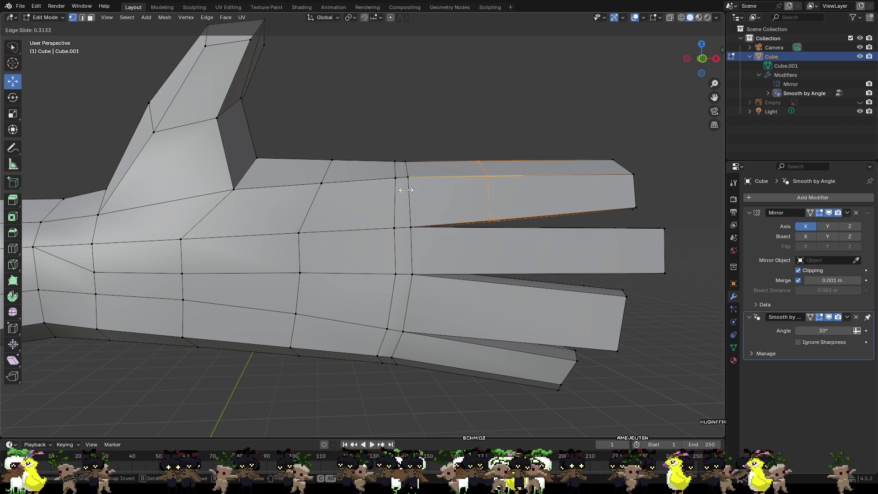
left_click(343, 188)
left_click(442, 136)
key("ctrl+r")
left_click(446, 264)
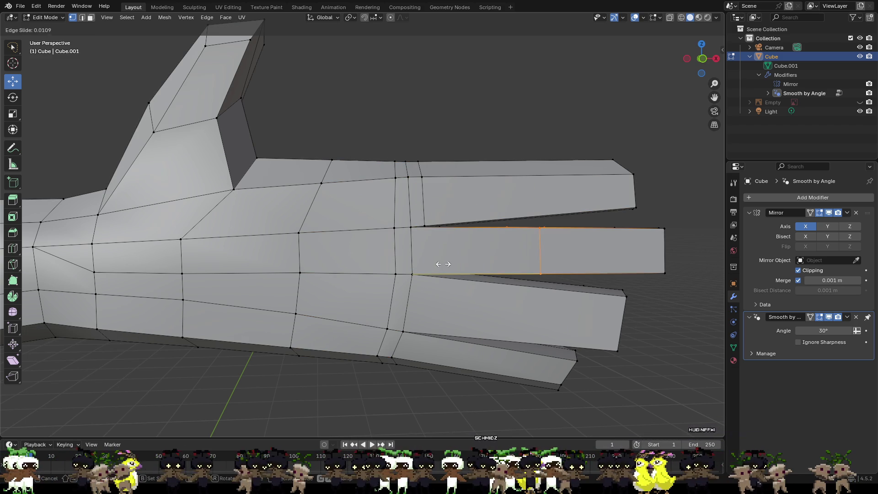
left_click(330, 263)
left_click(548, 147)
- Add another loop near the middle finger's base, slid toward the knuckles
middle_click_drag(539, 220, 358, 216)
key("ctrl+r")
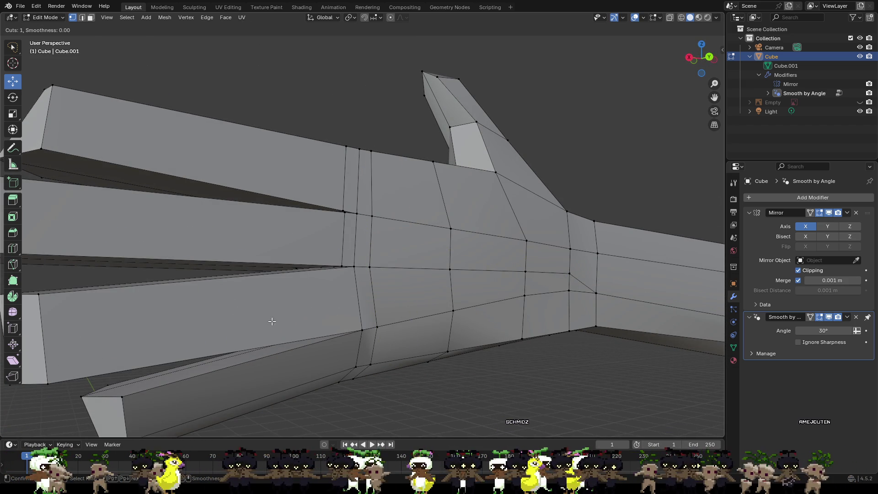
key("Escape")
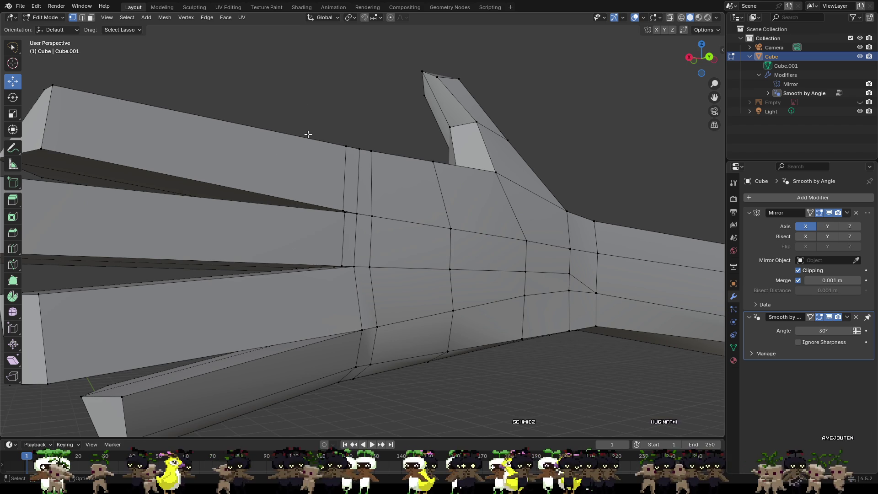
scroll(345, 300, "down", 5)
mouse_move(345, 300)
middle_mouse_down()
mouse_move(476, 345)
mouse_move(498, 329)
middle_mouse_up()
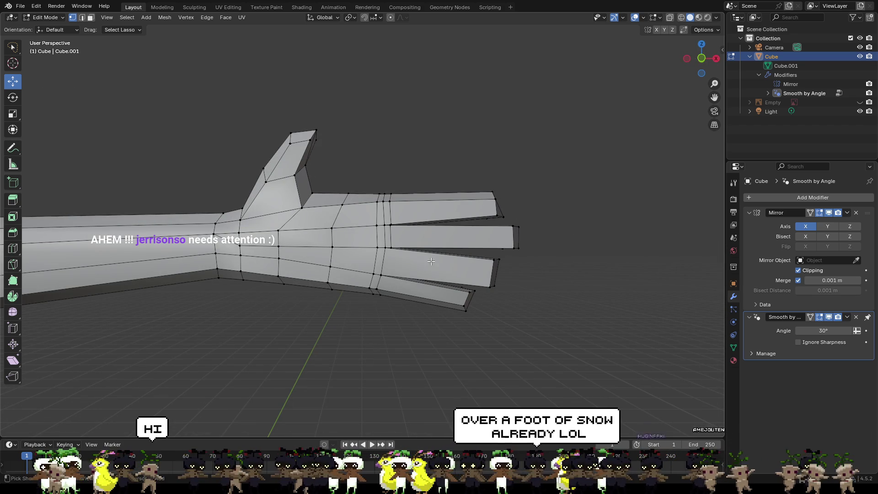
key("ctrl+r")
left_click(413, 265)
left_click(372, 264)
- Add a loop near the little finger's base, slid toward the knuckles
key("ctrl+r")
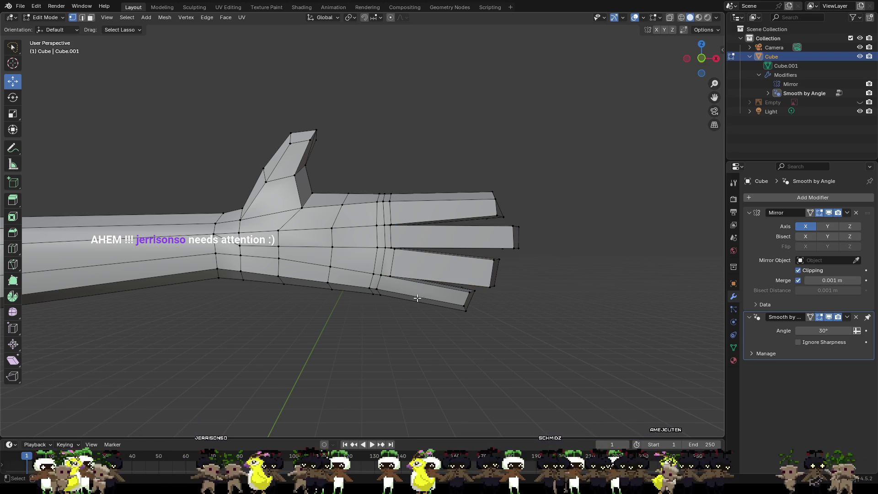
left_click(402, 291)
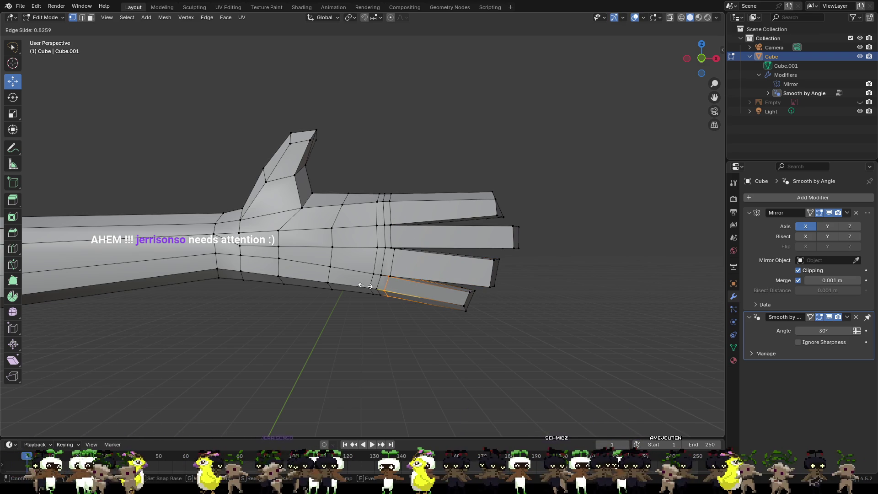
left_click(366, 286)
left_click(462, 316)
scroll(457, 313, "up", 5)
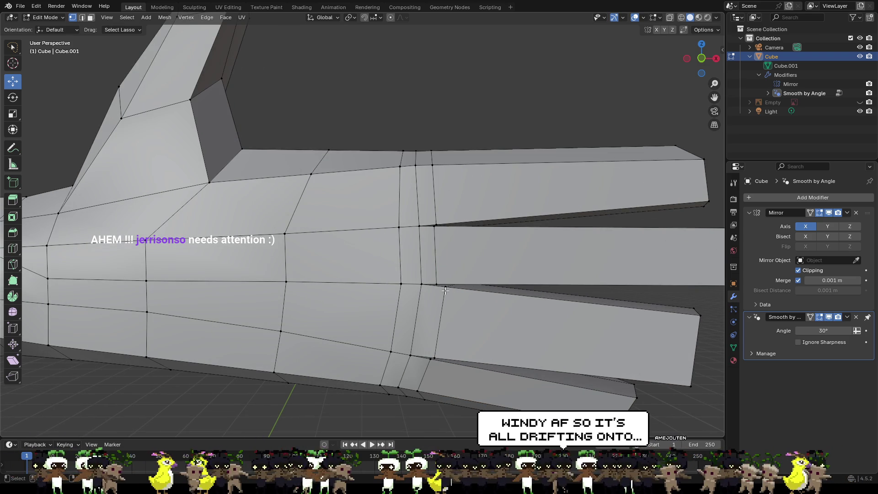
mouse_move(478, 268)
middle_mouse_down()
mouse_move(453, 242)
mouse_move(435, 256)
mouse_move(453, 249)
mouse_move(416, 253)
mouse_move(401, 242)
mouse_move(464, 249)
mouse_move(453, 253)
middle_mouse_up()
scroll(452, 241, "up", 3)
scroll(401, 242, "down", 4)
- Taper the top finger's tip by raising its vertex and pulling the corner inward
mouse_move(434, 197)
middle_mouse_down()
mouse_move(460, 274)
mouse_move(468, 273)
mouse_move(433, 269)
middle_mouse_up()
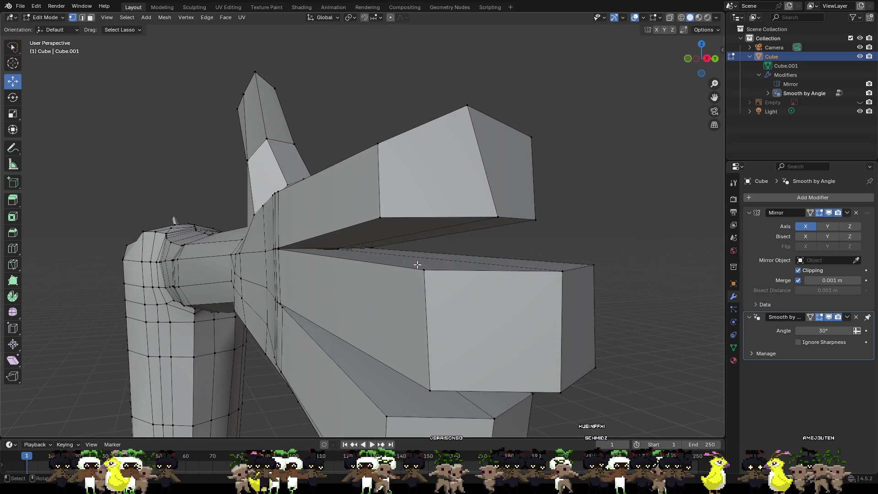
left_click(391, 216)
middle_click_drag(391, 216, 433, 219)
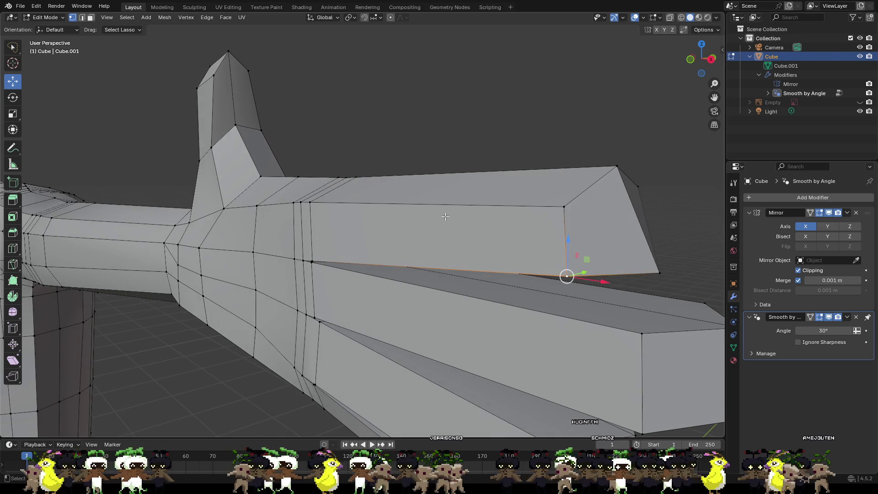
left_click_drag(567, 250, 569, 231)
left_click(659, 273)
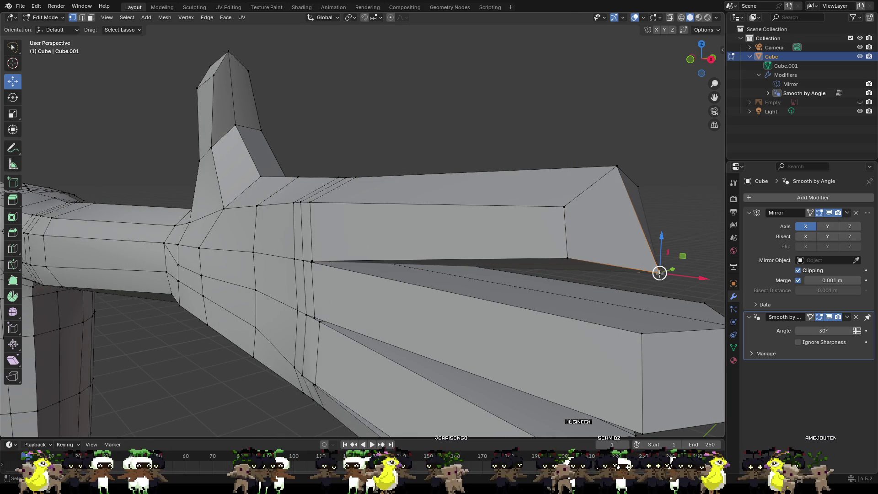
left_click_drag(671, 267, 657, 266)
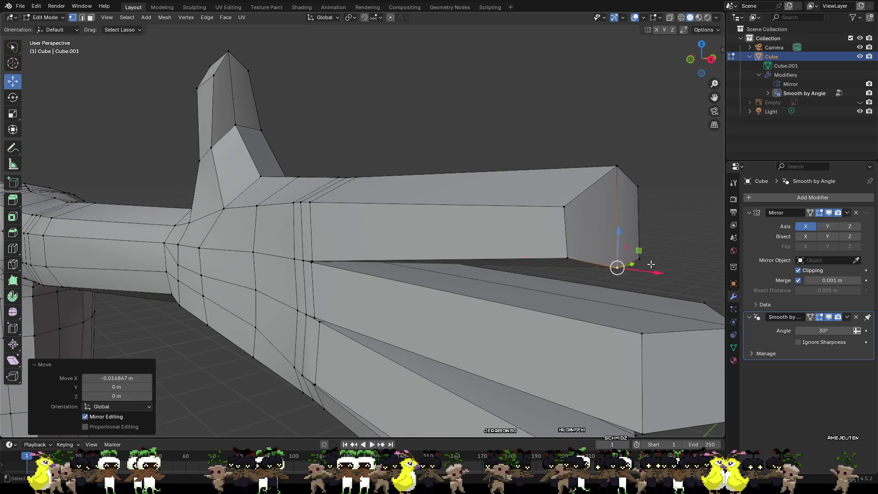
mouse_move(620, 245)
left_mouse_down()
mouse_move(621, 237)
mouse_move(617, 269)
left_mouse_up()
middle_click_drag(616, 271, 645, 270)
- From the opposite side, raise a fingertip edge and nudge another hand vertex along Z
mouse_move(542, 215)
middle_mouse_down()
mouse_move(539, 230)
mouse_move(339, 211)
mouse_move(120, 225)
middle_mouse_up()
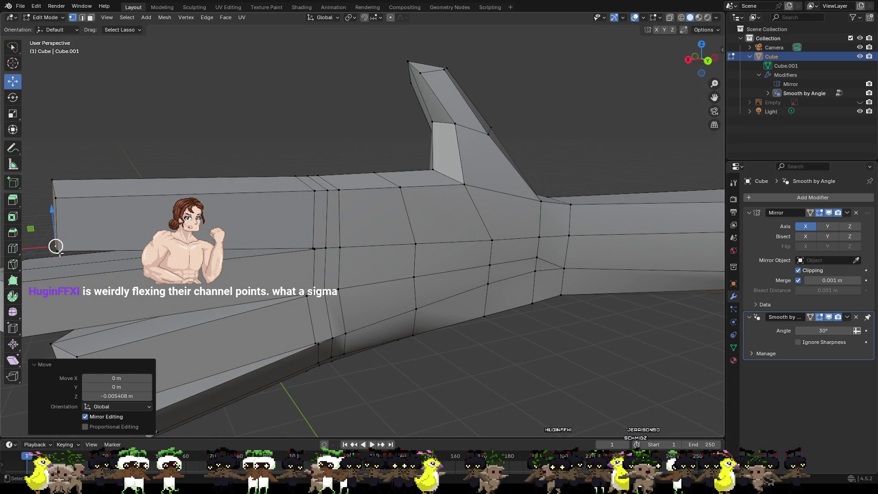
left_click(57, 252)
left_click_drag(54, 226, 55, 187)
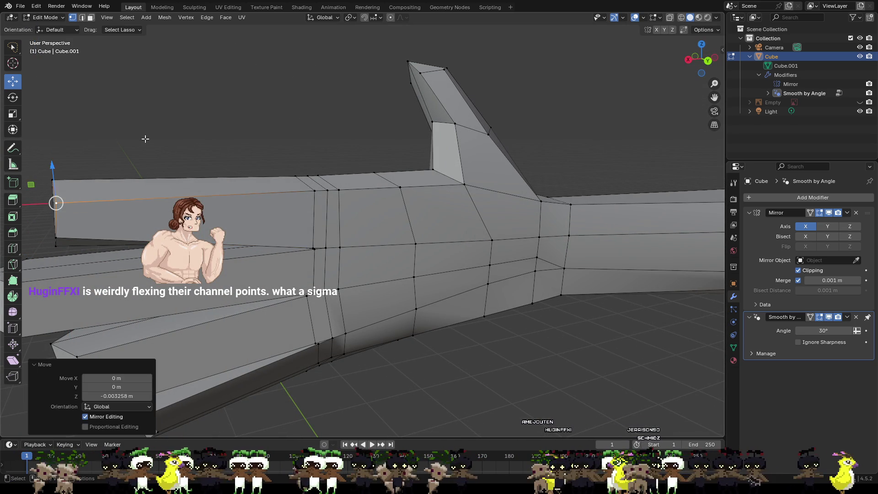
mouse_move(151, 137)
middle_mouse_down()
mouse_move(341, 145)
mouse_move(329, 148)
middle_mouse_up()
left_click(421, 196)
left_click_drag(425, 173, 425, 170)
left_click(460, 183)
- Shift the middle finger's base loop along Y and X, then view the finger end-on
mouse_move(461, 183)
middle_mouse_down()
mouse_move(506, 241)
mouse_move(465, 210)
mouse_move(527, 211)
mouse_move(465, 186)
mouse_move(326, 261)
middle_mouse_up()
middle_click_drag(334, 297, 519, 306)
left_click(363, 271, "alt")
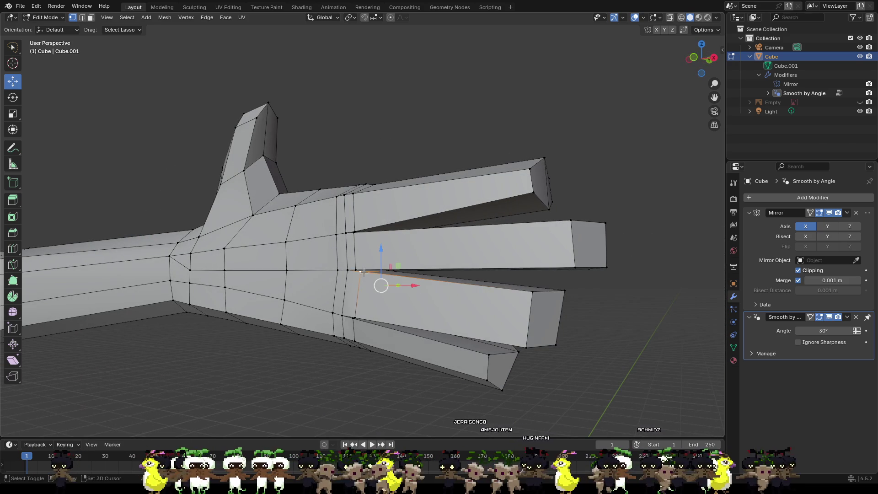
left_click(360, 316, "shift")
left_click_drag(397, 293, 390, 294)
middle_click_drag(390, 294, 412, 324)
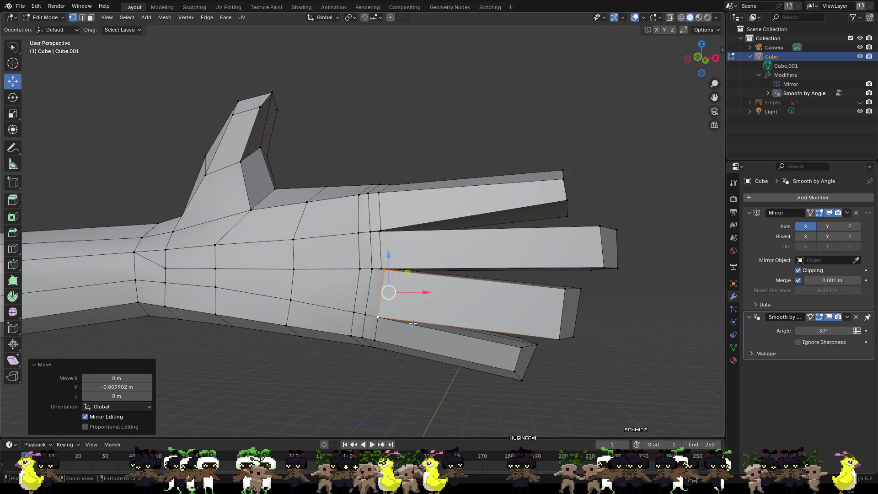
left_click_drag(424, 292, 414, 292)
left_click(403, 359)
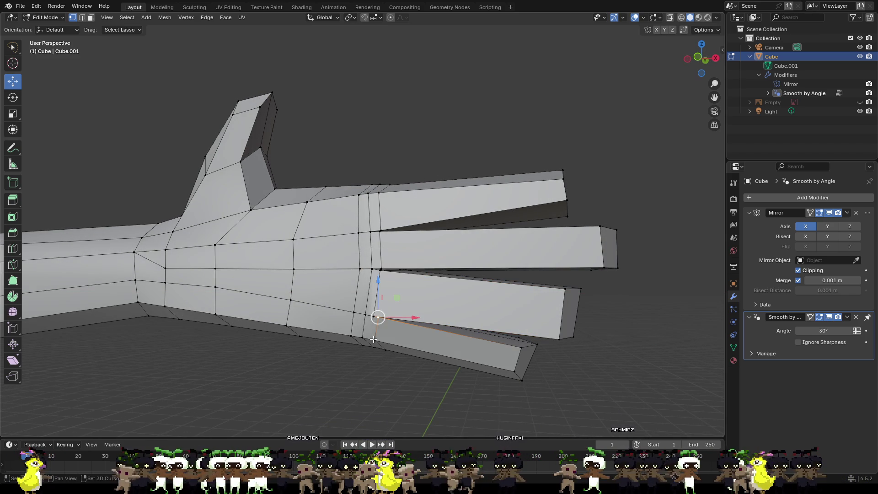
mouse_move(395, 364)
middle_mouse_down()
mouse_move(350, 288)
mouse_move(305, 284)
middle_mouse_up()
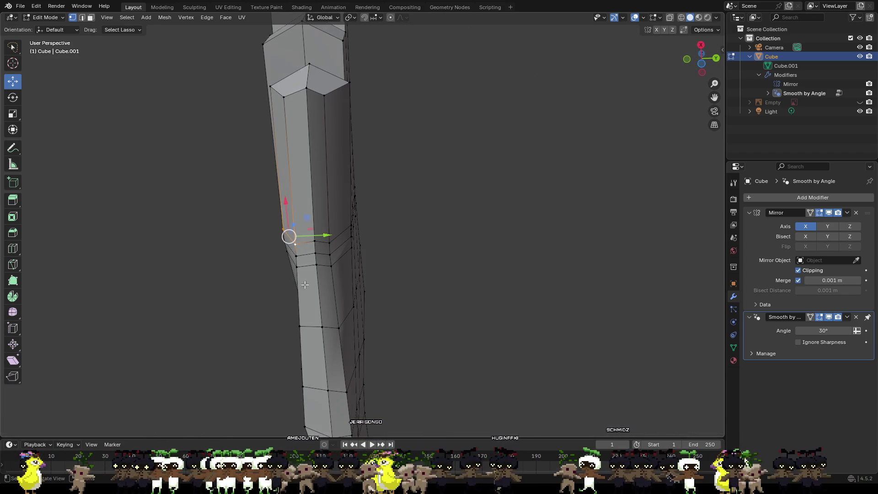
- Nudge a finger-base vertex slightly along Y, checking the finger from the side
left_click(313, 242, "shift")
left_click(333, 240, "shift")
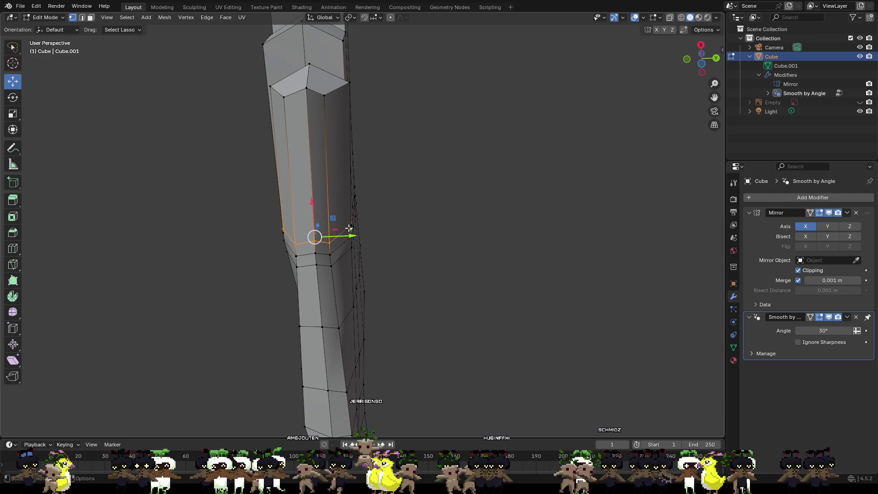
left_click(429, 242)
mouse_move(437, 269)
middle_mouse_down()
mouse_move(416, 271)
mouse_move(495, 306)
mouse_move(458, 237)
mouse_move(421, 328)
mouse_move(439, 413)
mouse_move(471, 425)
mouse_move(505, 369)
mouse_move(473, 350)
mouse_move(432, 357)
middle_mouse_up()
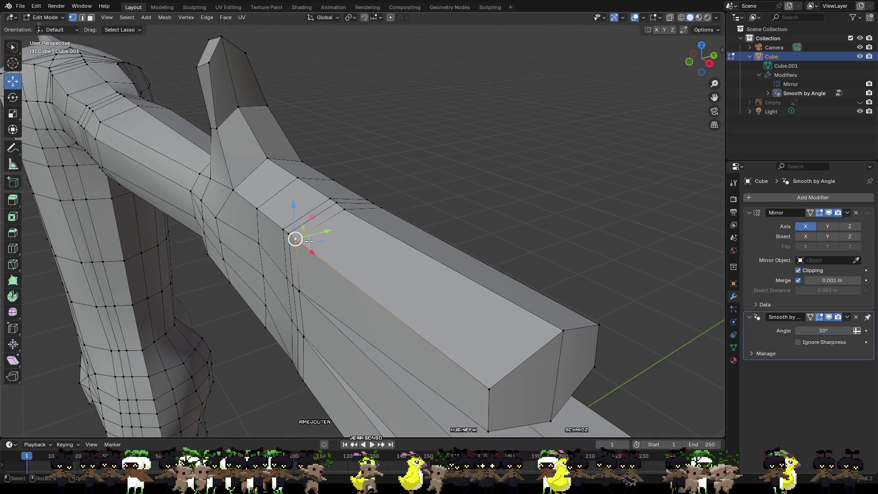
left_click_drag(318, 235, 334, 231)
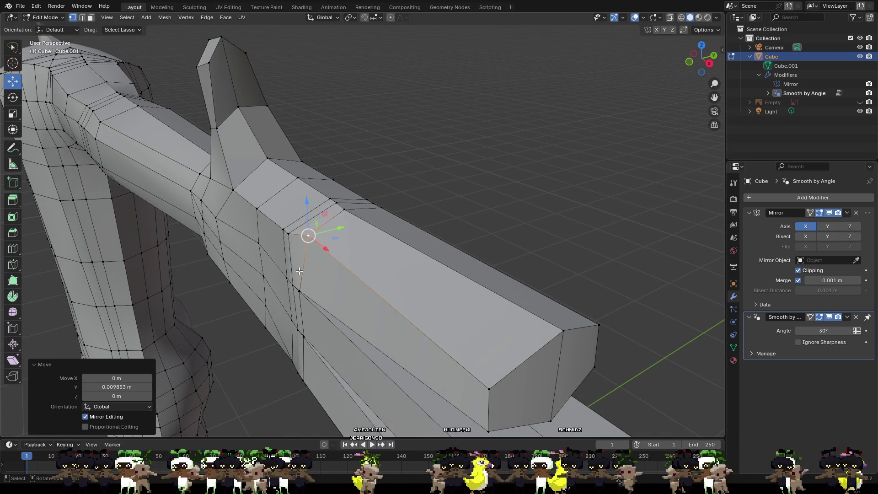
left_click(300, 291)
mouse_move(425, 230)
middle_mouse_down()
mouse_move(375, 237)
mouse_move(334, 229)
mouse_move(381, 243)
mouse_move(388, 259)
mouse_move(384, 247)
mouse_move(333, 223)
middle_mouse_up()
- Shift the vertical edge at a finger base slightly along Y
left_click(334, 198)
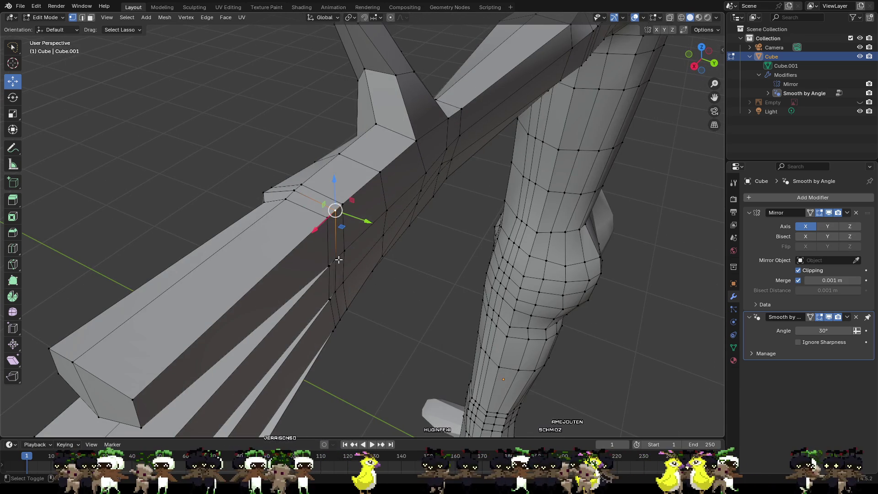
left_click(337, 294, "shift")
left_click(340, 319, "shift")
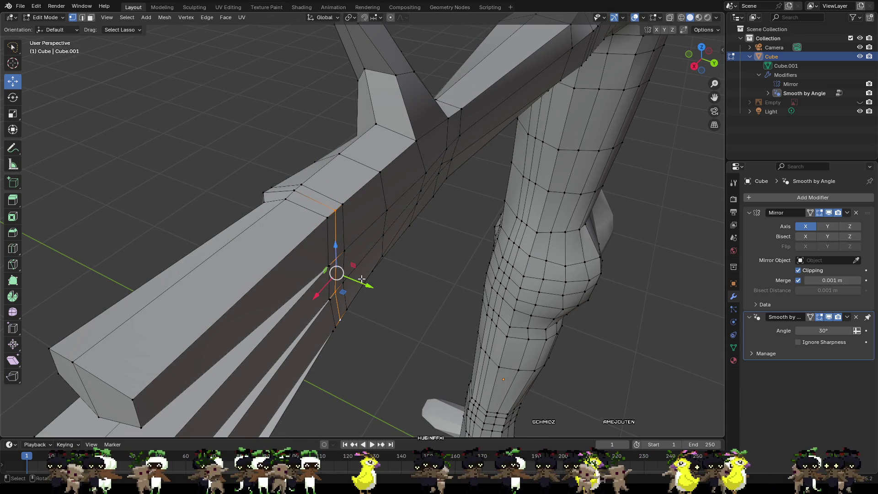
left_click_drag(365, 284, 371, 286)
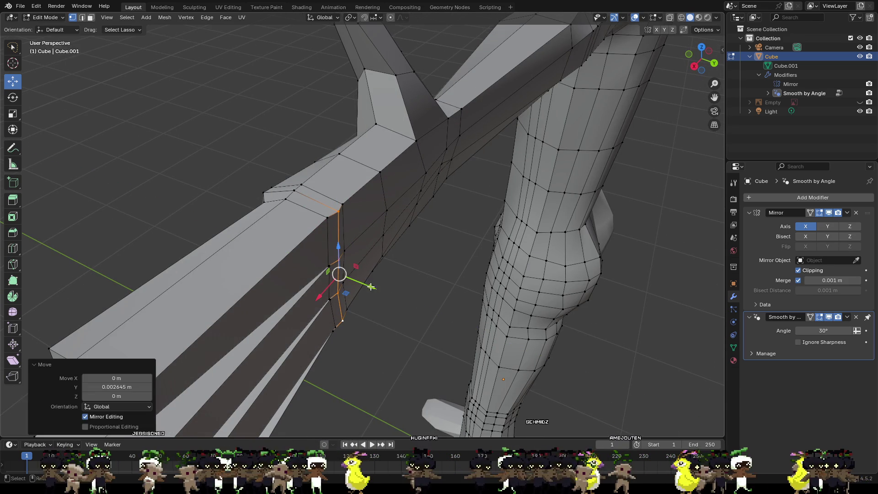
mouse_move(355, 256)
middle_mouse_down()
mouse_move(352, 245)
mouse_move(364, 265)
middle_mouse_up()
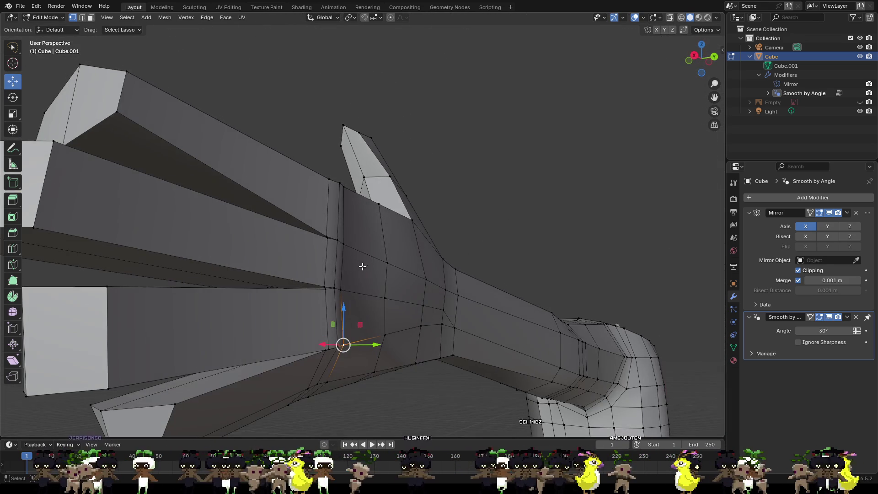
- Raise and lower the vertices between the fingers, undoing a trial corner move
left_click(324, 283)
left_click_drag(323, 258, 324, 248)
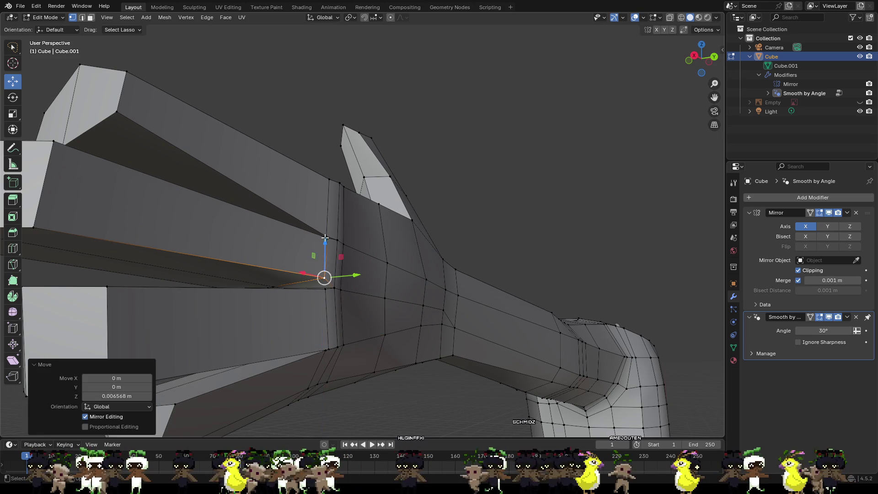
left_click(326, 236)
mouse_move(327, 204)
left_mouse_down()
mouse_move(336, 222)
mouse_move(327, 223)
left_mouse_up()
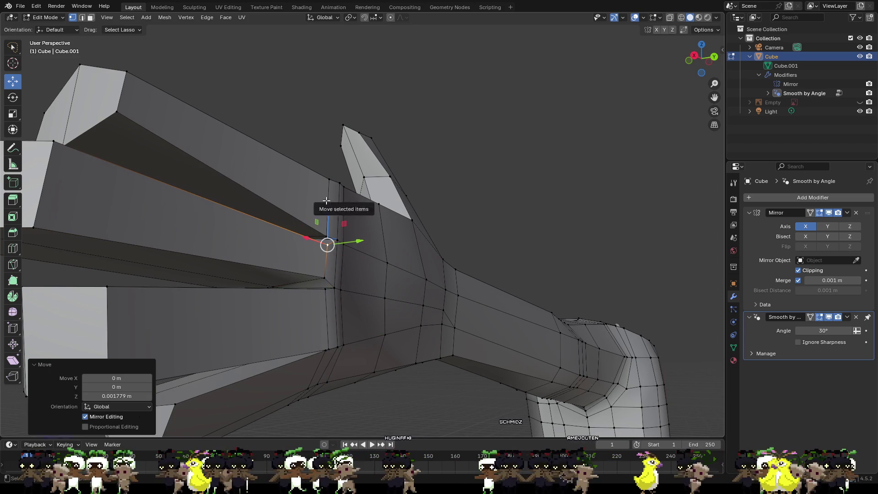
left_click(326, 178)
mouse_move(328, 170)
left_mouse_down()
mouse_move(328, 217)
mouse_move(324, 208)
left_mouse_up()
key("ctrl+z")
key("ctrl+z")
mouse_move(323, 157)
middle_mouse_down()
mouse_move(295, 172)
mouse_move(269, 169)
middle_mouse_up()
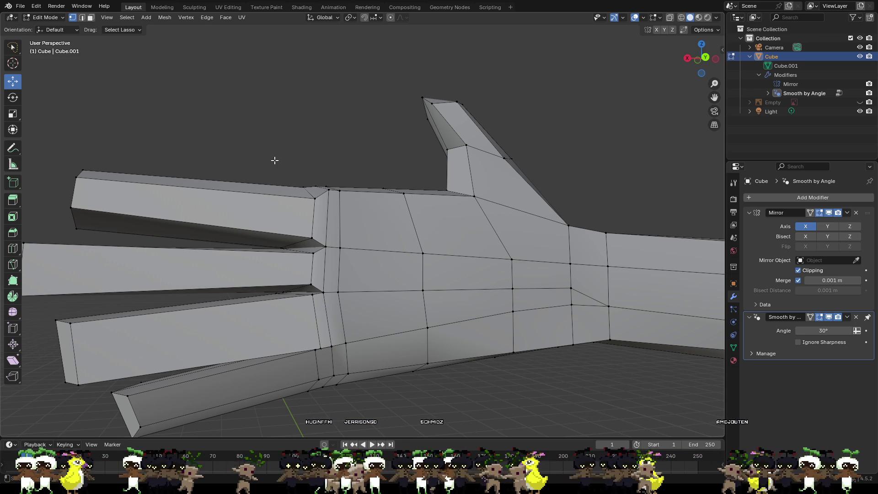
- Pull a fingertip corner vertex slightly along X
mouse_move(279, 154)
middle_mouse_down()
mouse_move(549, 187)
mouse_move(454, 153)
mouse_move(384, 149)
middle_mouse_up()
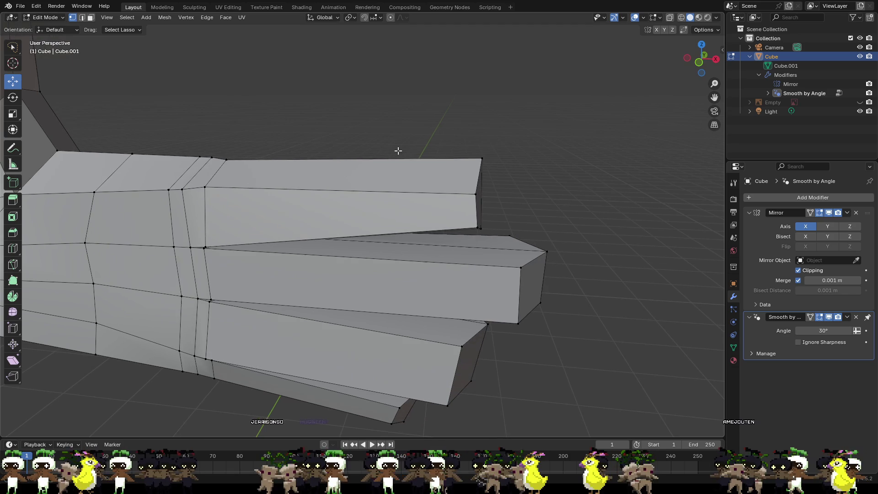
left_click(481, 156)
mouse_move(480, 156)
middle_mouse_down()
mouse_move(448, 158)
mouse_move(513, 233)
mouse_move(560, 216)
mouse_move(573, 273)
mouse_move(484, 265)
mouse_move(479, 287)
middle_mouse_up()
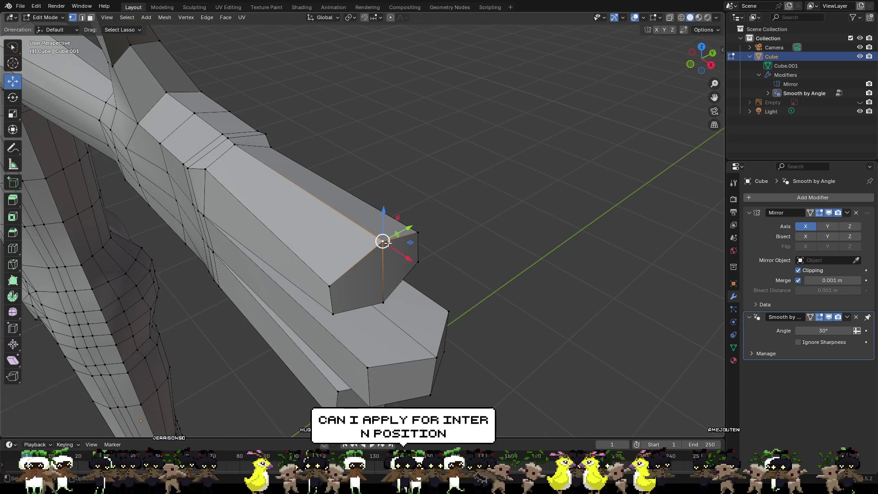
left_click_drag(404, 257, 410, 321)
middle_click_drag(480, 309, 543, 231)
scroll(543, 231, "up", 2)
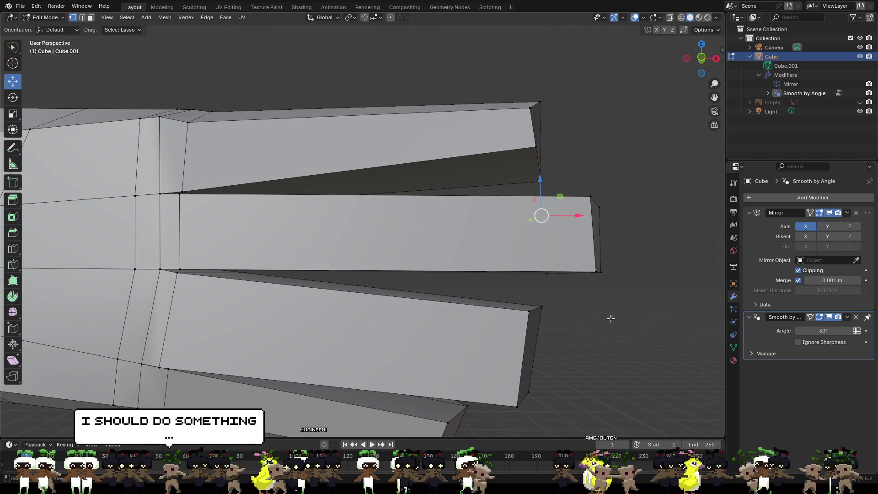
left_click(534, 146)
key("g")
key("x")
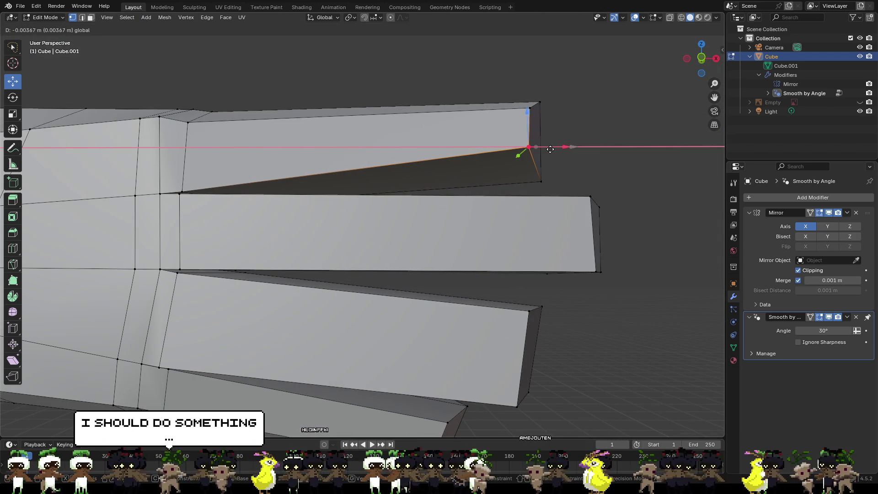
left_click(520, 153)
left_click(608, 160)
scroll(592, 229, "down", 3)
middle_click_drag(592, 229, 576, 265)
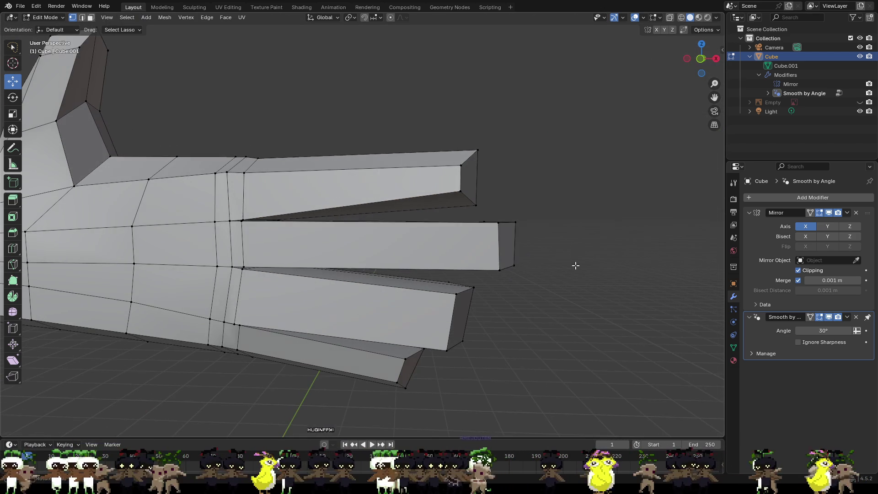
- Taper the middle fingertip by moving its top and bottom vertices along Z
left_click(499, 223)
key("g")
key("shift+x")
left_click(503, 259)
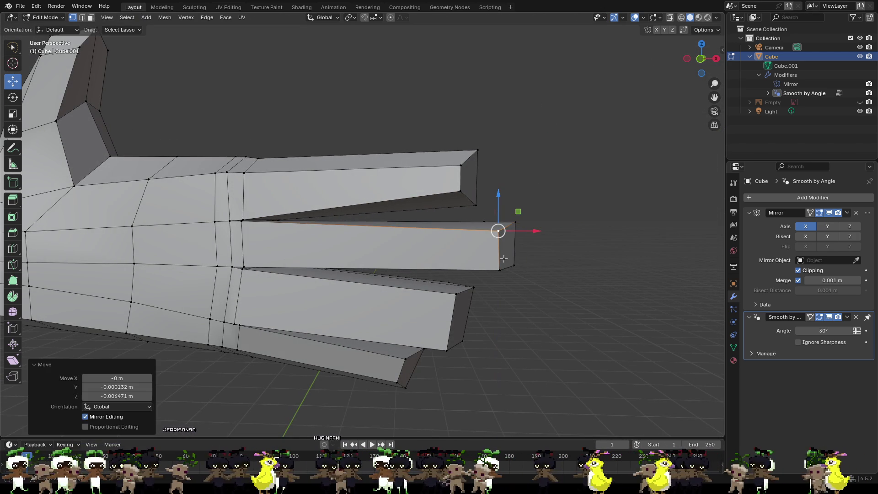
left_click(498, 230)
key("g")
key("z")
left_click(499, 236)
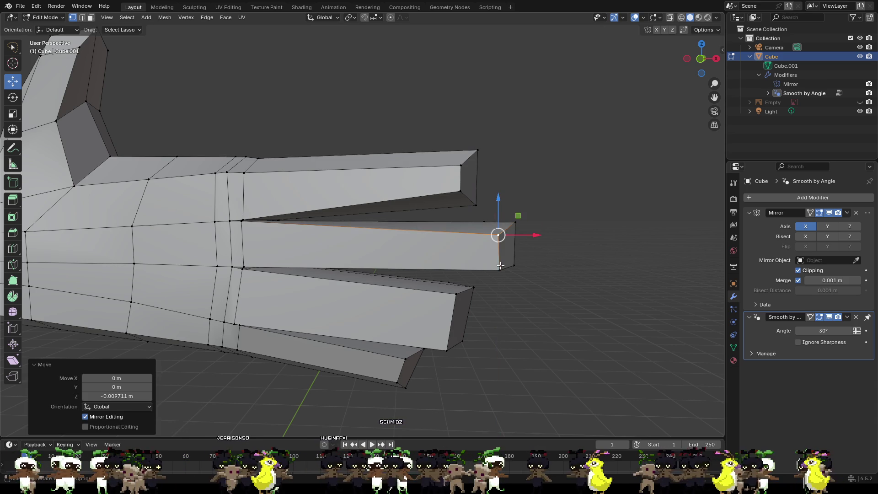
left_click(500, 270)
key("g")
key("z")
left_click(351, 227)
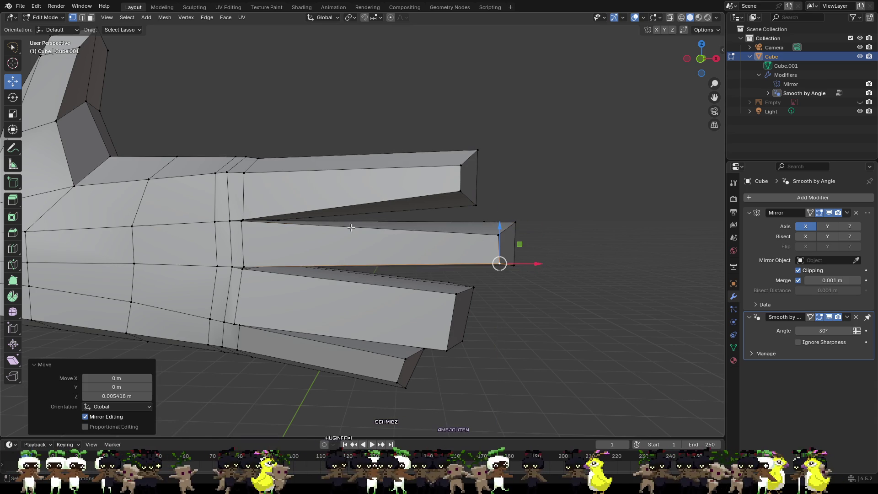
- Nudge the three knuckle vertices at the finger base along Z
left_click(242, 223)
key("g")
key("z")
left_click(242, 223)
left_click(243, 264)
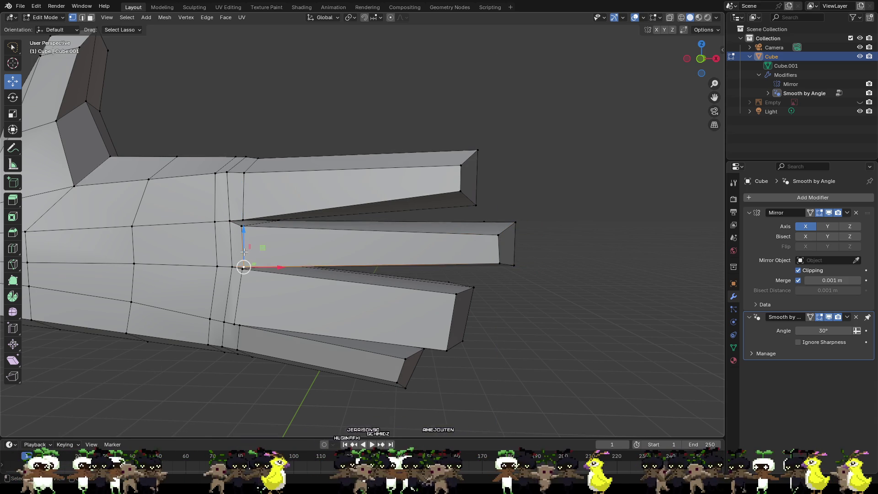
key("g")
key("z")
left_click(243, 243)
left_click(244, 172)
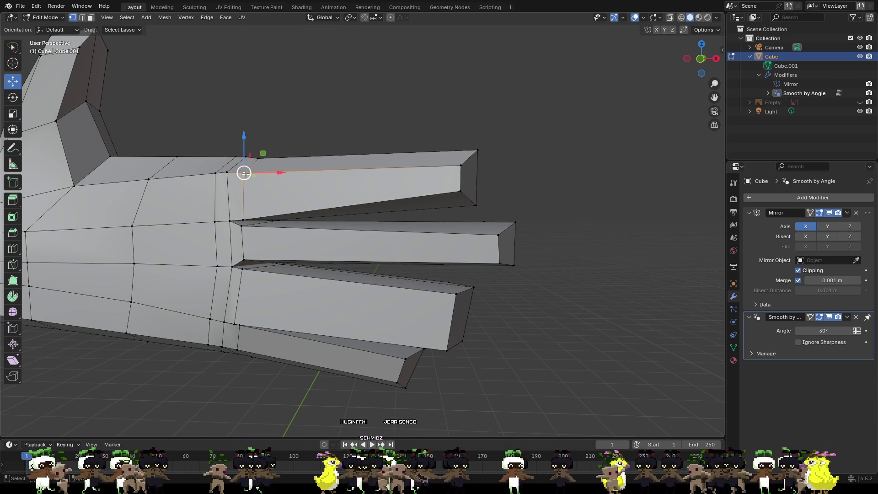
key("g")
key("z")
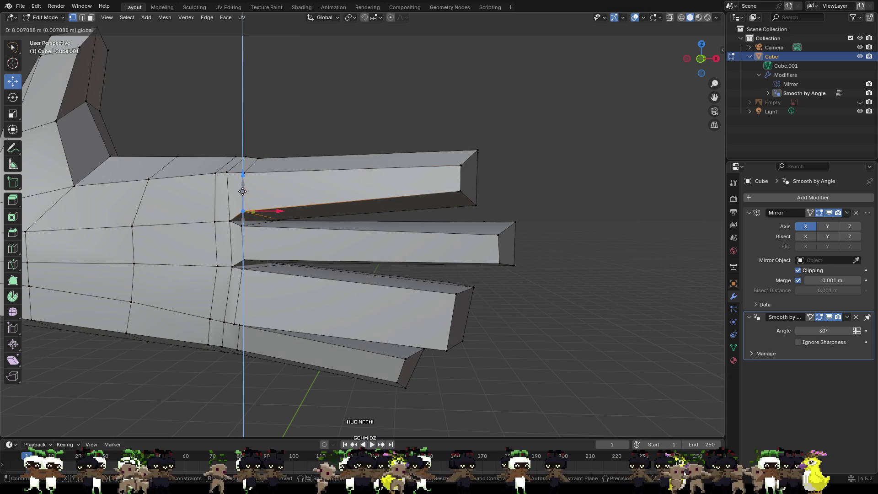
left_click(244, 219)
- Slide the two vertices where the fingers split toward the palm along X
scroll(262, 214, "up", 5)
middle_click_drag(262, 215, 381, 211, "shift")
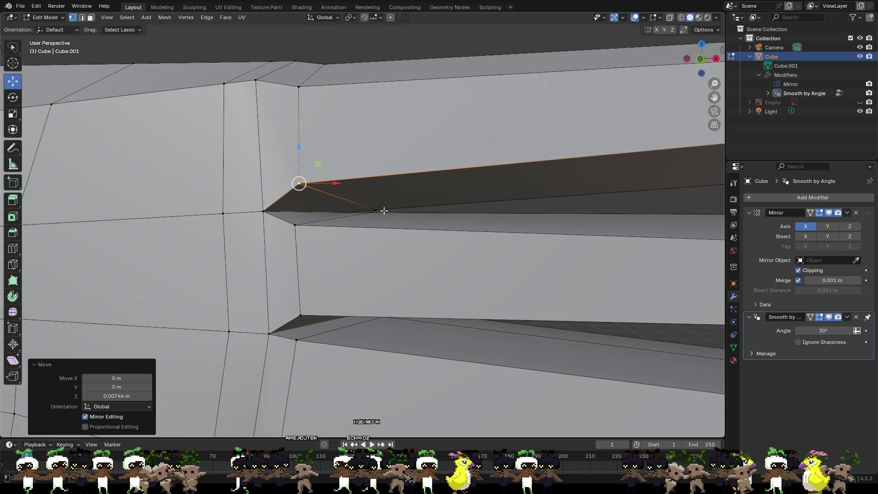
left_click(372, 209)
key("g")
key("x")
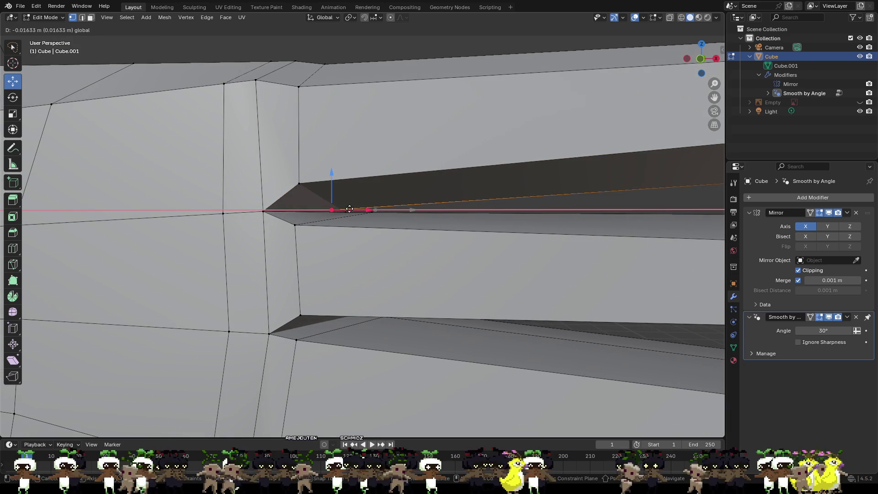
left_click(343, 209)
left_click(372, 213)
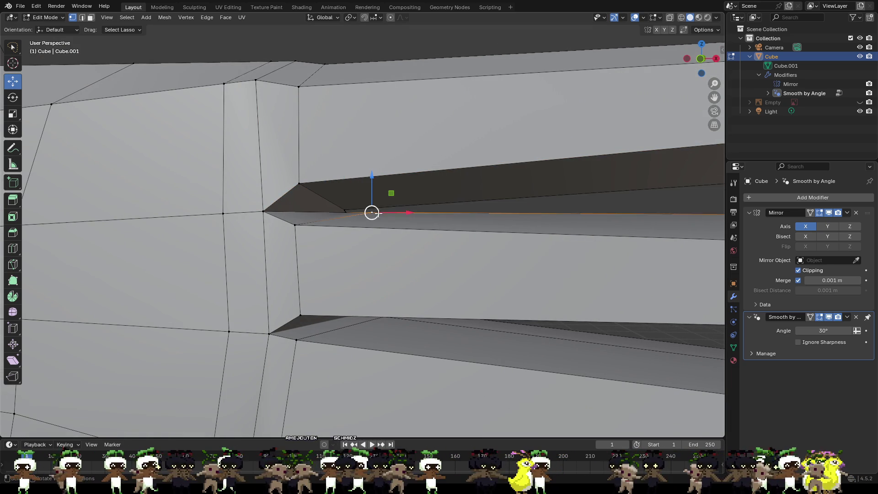
key("g")
key("x")
left_click(369, 213)
left_click(435, 246)
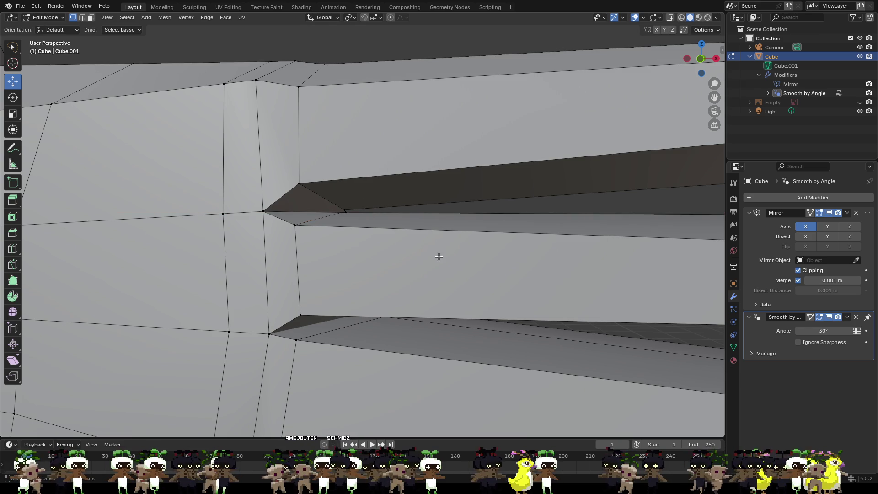
mouse_move(446, 299)
middle_mouse_down()
mouse_move(474, 300)
mouse_move(458, 301)
middle_mouse_up()
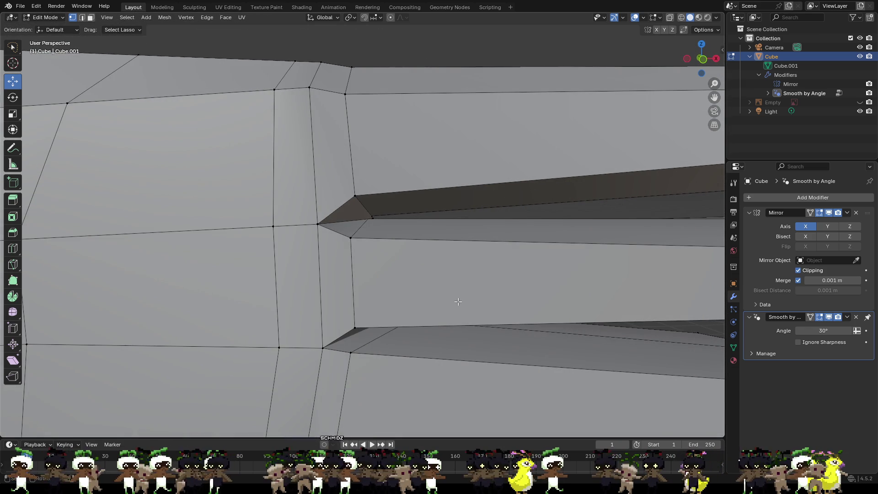
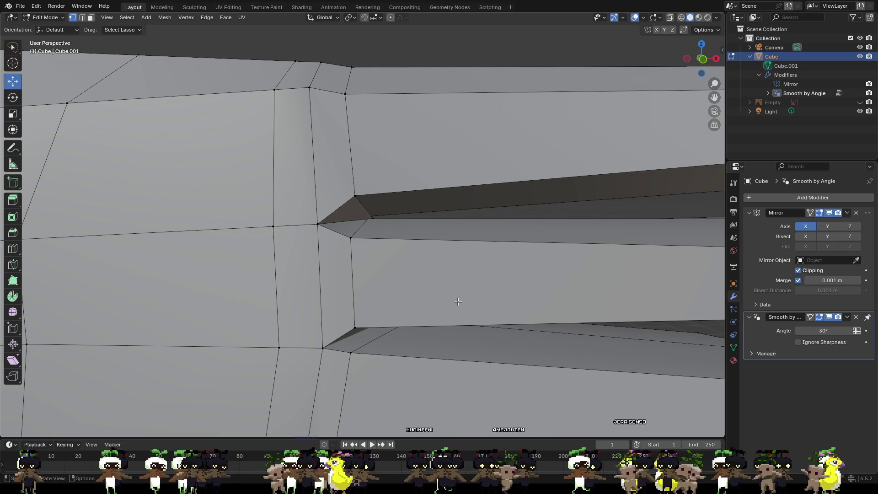
- Slide the vertex in the gap between two fingers slightly along X to tighten the finger base
scroll(388, 213, "up", 8)
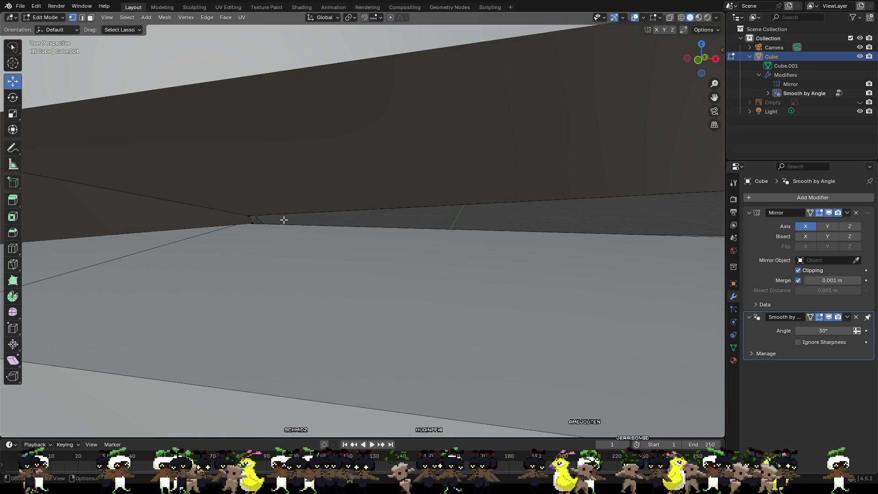
left_click(254, 222)
mouse_move(284, 224)
middle_mouse_down()
mouse_move(227, 222)
mouse_move(237, 227)
mouse_move(256, 214)
mouse_move(303, 225)
middle_mouse_up()
left_click_drag(390, 225, 336, 224)
middle_click_drag(398, 243, 351, 238)
scroll(357, 235, "down", 4)
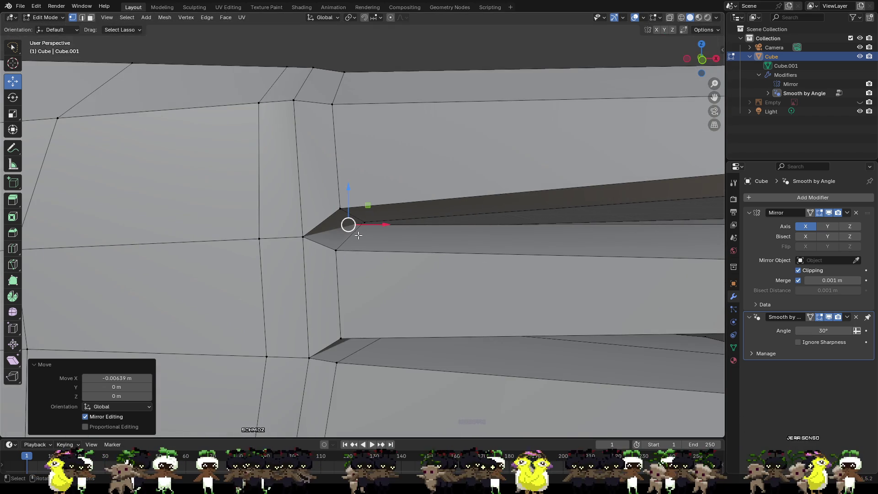
left_click_drag(376, 225, 379, 228)
mouse_move(378, 227)
middle_mouse_down()
mouse_move(361, 219)
mouse_move(356, 242)
middle_mouse_up()
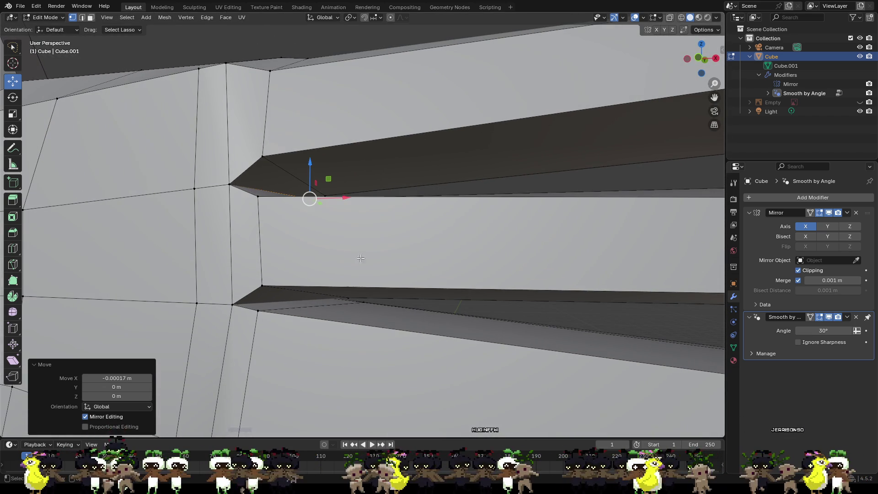
left_click(407, 310)
scroll(393, 290, "down", 6)
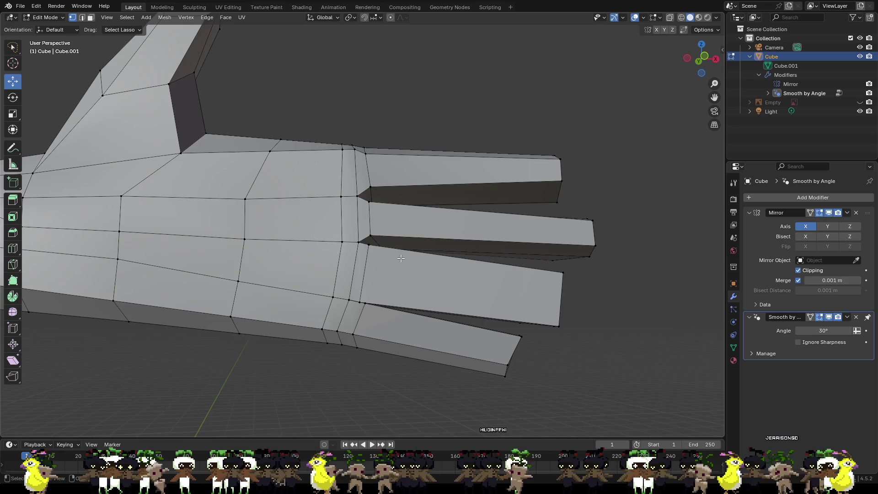
middle_click_drag(401, 258, 383, 271)
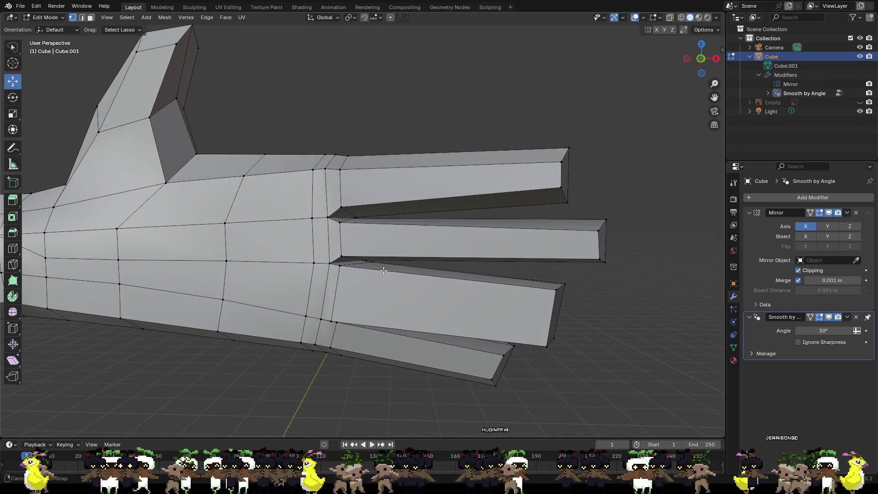
- Raise the finger-tip vertex slightly
left_click(598, 258)
left_click_drag(598, 242, 599, 239)
left_click(644, 246)
middle_click_drag(593, 260, 487, 252)
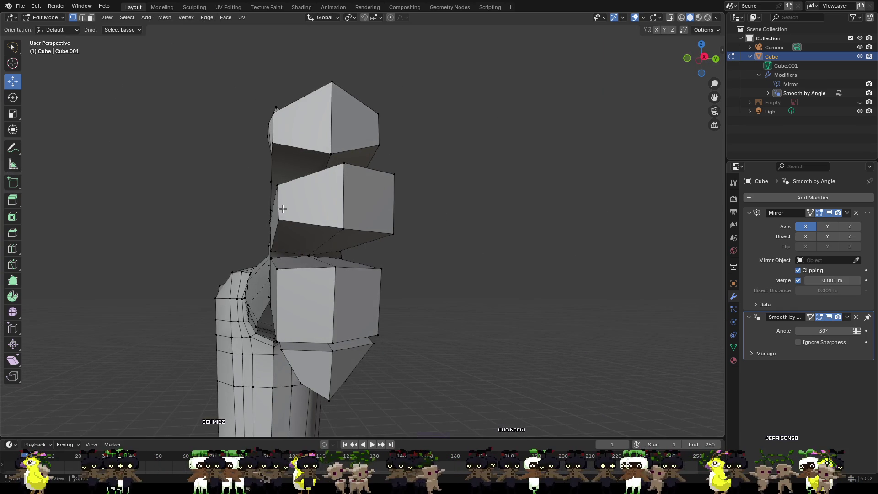
- Move the middle finger's inner face so it sits flush with the block
left_click(278, 185)
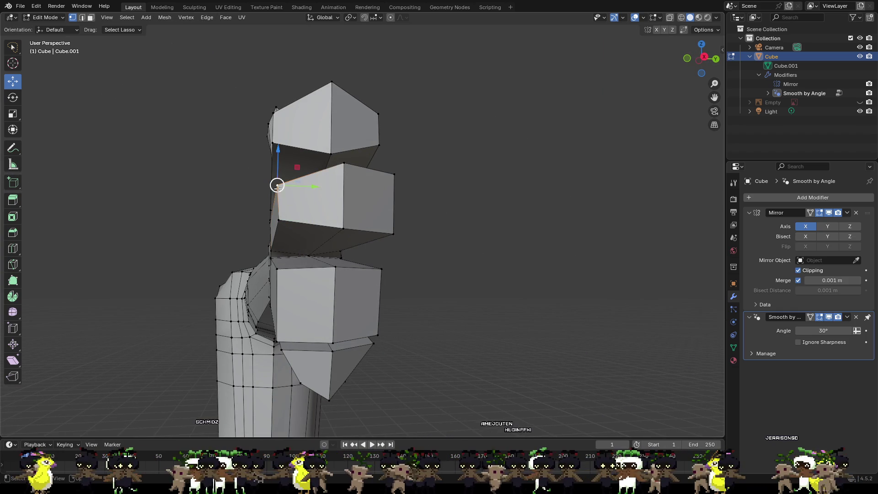
middle_click_drag(280, 219, 286, 223)
left_click(286, 222, "shift")
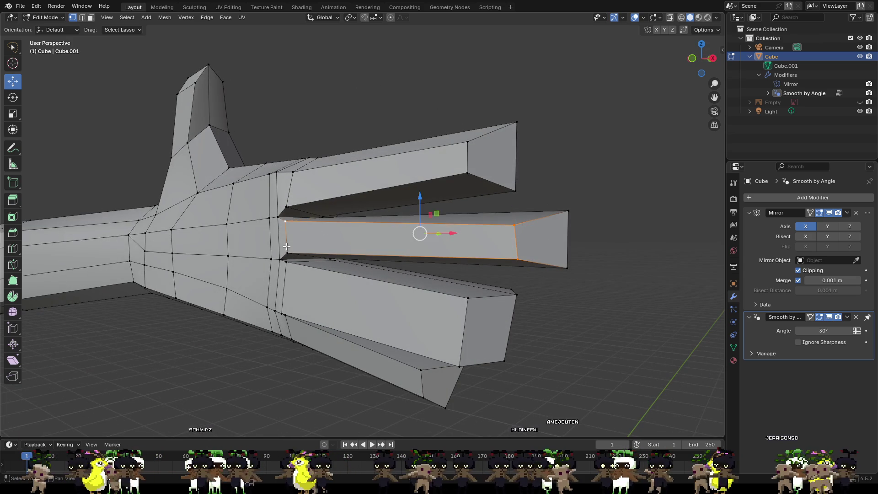
left_click(287, 249, "shift")
middle_click_drag(354, 249, 307, 252)
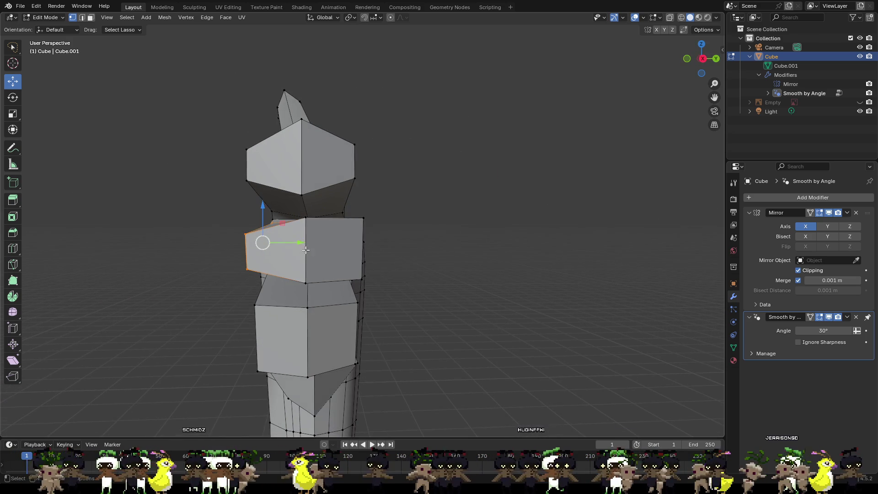
left_click_drag(300, 242, 308, 243)
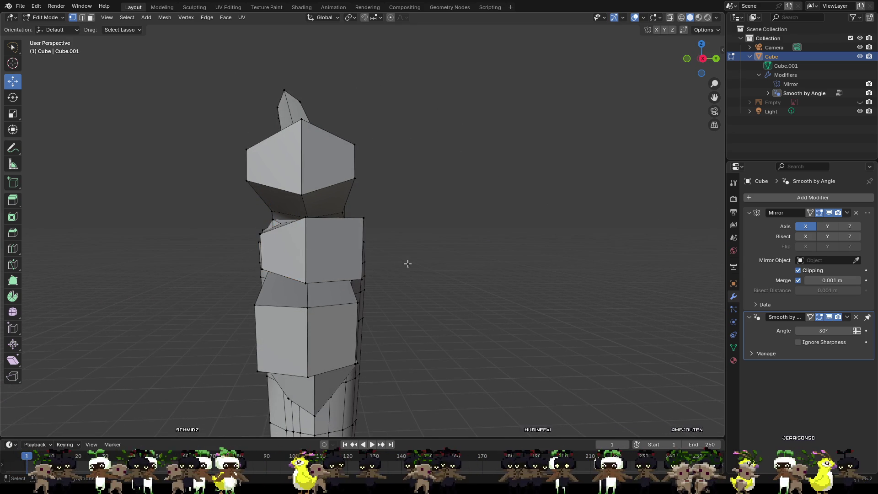
- Lower the top corner vertex, raise the bottom-right one, then slide both along Y
left_click(361, 219)
left_click_drag(363, 201, 362, 212)
left_click(362, 279)
mouse_move(361, 255)
left_mouse_down()
mouse_move(361, 246)
mouse_move(374, 249)
mouse_move(366, 250)
left_mouse_up()
left_click(356, 228, "shift")
middle_click_drag(426, 277, 424, 295)
- Slide two finger-block vertices along Y
left_click(352, 200)
left_click(354, 231)
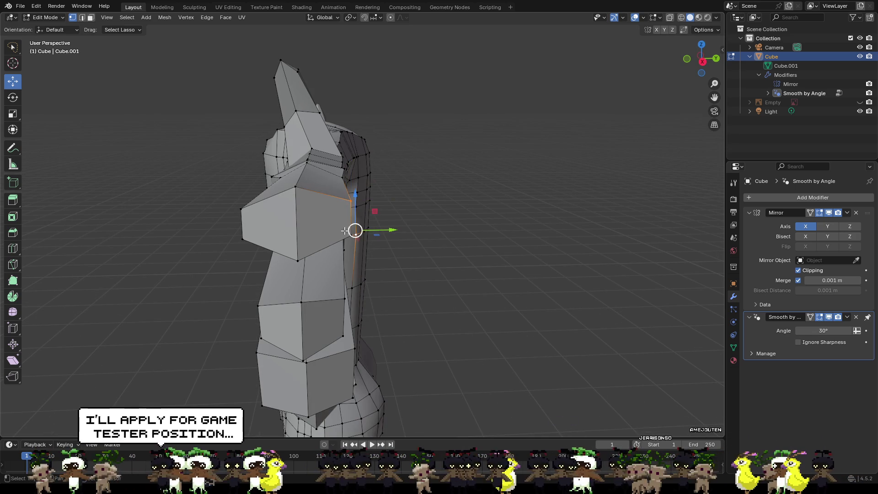
left_click(242, 213, "shift")
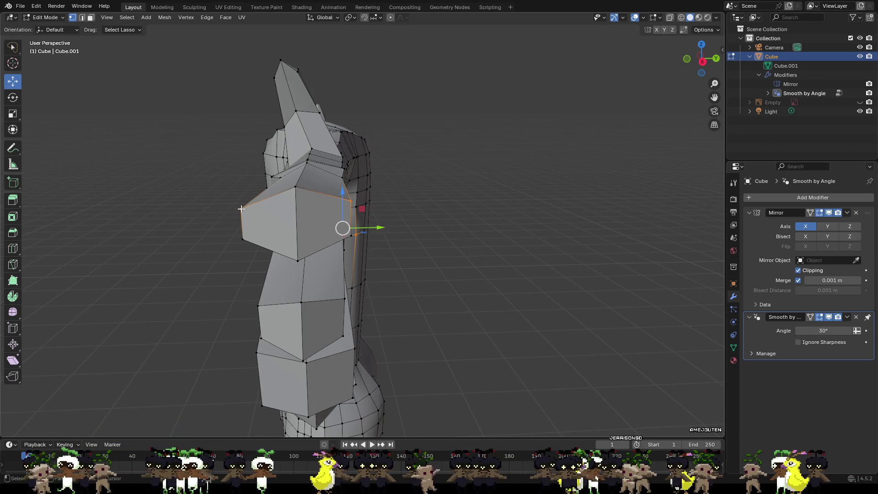
left_click(241, 209, "shift")
left_click(447, 247)
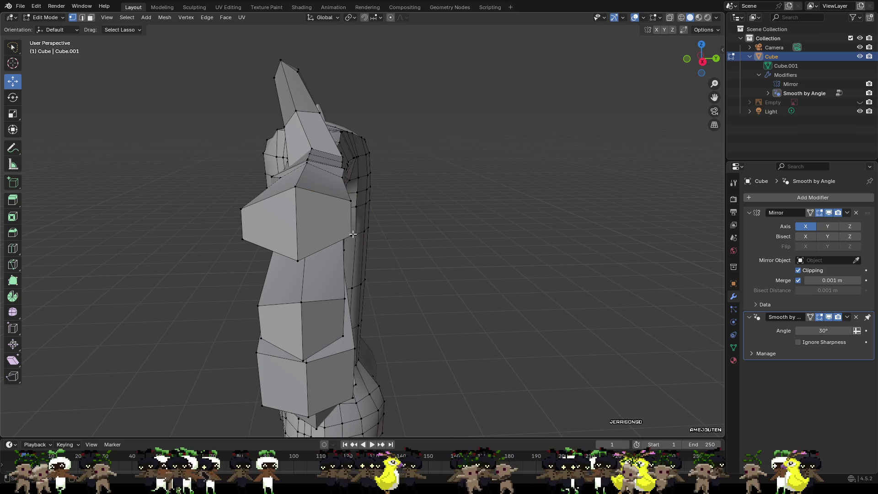
left_click(349, 201, "shift")
left_click_drag(379, 220, 372, 221)
- Move the two left finger-tip vertices into line with the other fingers
left_click(241, 209)
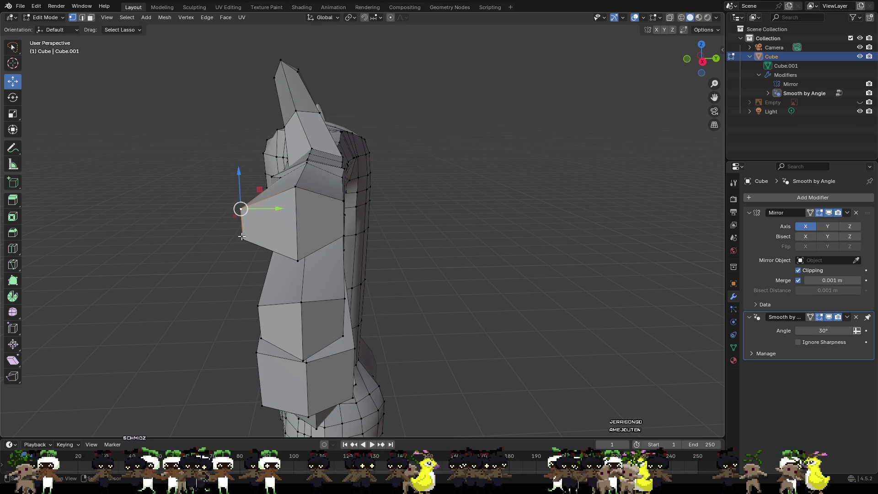
left_click(244, 240, "shift")
left_click_drag(258, 223, 295, 226)
left_click(438, 283)
middle_click_drag(478, 257, 489, 264)
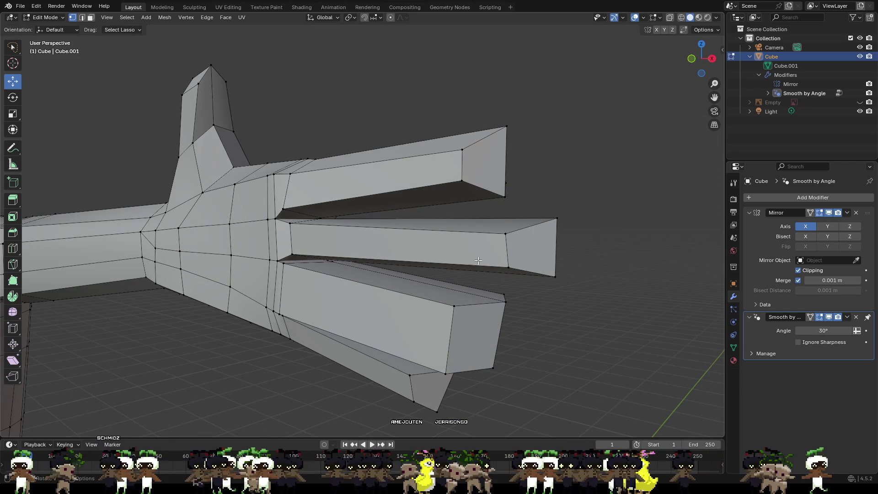
- Slide two finger-base vertices along Y
scroll(476, 251, "down", 2)
mouse_move(472, 251)
middle_mouse_down()
mouse_move(526, 273)
mouse_move(579, 278)
mouse_move(582, 270)
mouse_move(563, 277)
mouse_move(459, 252)
middle_mouse_up()
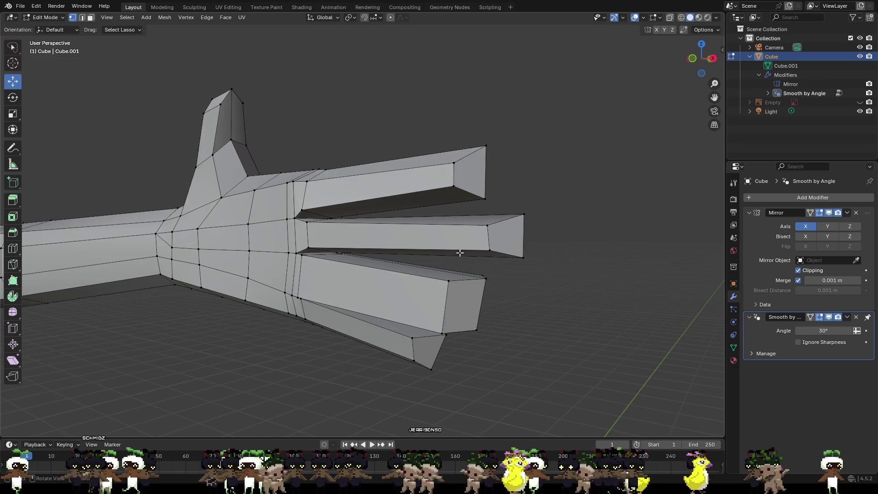
left_click(297, 254, "shift")
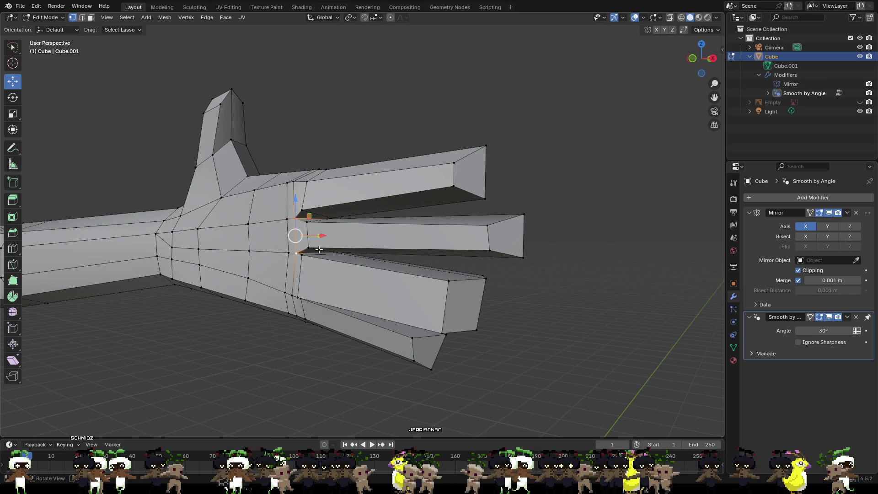
middle_click_drag(297, 254, 314, 266)
left_click_drag(313, 242, 319, 240)
middle_click_drag(319, 240, 288, 203)
left_click_drag(307, 199, 313, 196)
mouse_move(313, 197)
middle_mouse_down()
mouse_move(382, 211)
mouse_move(393, 225)
middle_mouse_up()
left_click(575, 279)
middle_click_drag(571, 279, 566, 273)
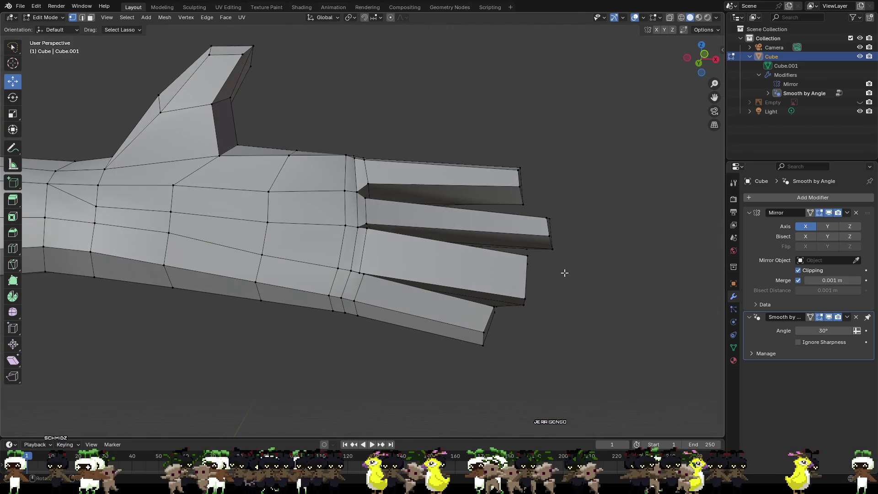
- Move the finger base-to-tip edge along Z, then shift a vertex along Y
left_click(369, 228)
left_click(528, 257, "shift")
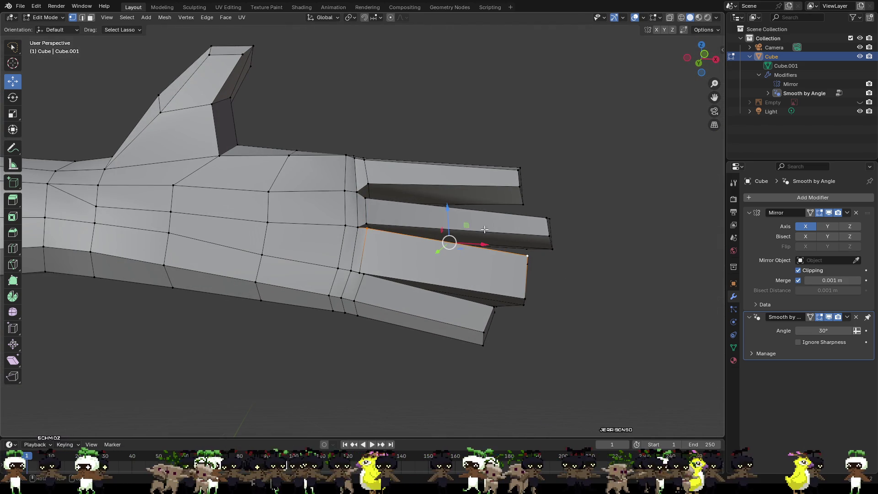
key("g")
key("z")
left_click(450, 220)
mouse_move(450, 220)
middle_mouse_down()
mouse_move(435, 294)
mouse_move(397, 295)
mouse_move(448, 290)
mouse_move(452, 297)
middle_mouse_up()
key("g")
key("y")
left_click(383, 286)
left_click(397, 297)
- Raise the lower finger's bottom edge along Z and slide a vertex along Y
left_click(459, 279)
left_click(310, 274, "shift")
key("g")
key("z")
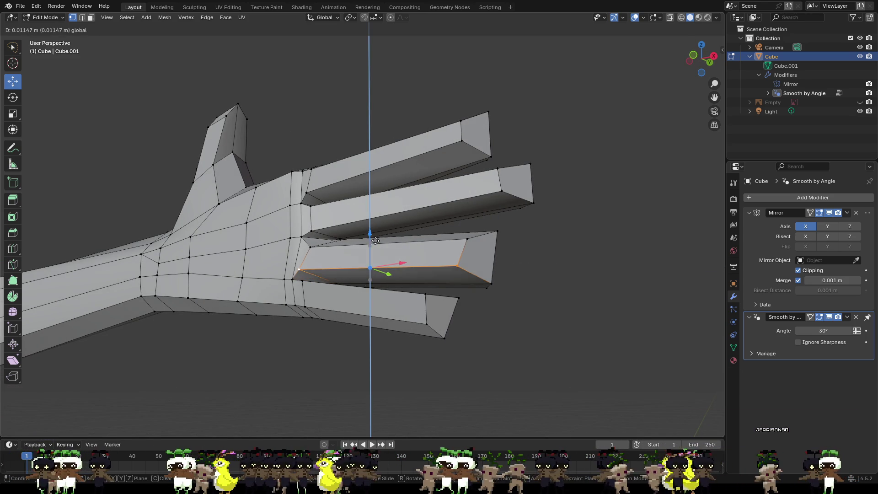
left_click(445, 274)
mouse_move(444, 274)
middle_mouse_down()
mouse_move(459, 290)
mouse_move(398, 293)
middle_mouse_up()
left_click_drag(322, 286, 330, 286)
left_click(412, 293)
- Lower two finger vertices along Z and slide another along Y
left_click(347, 247)
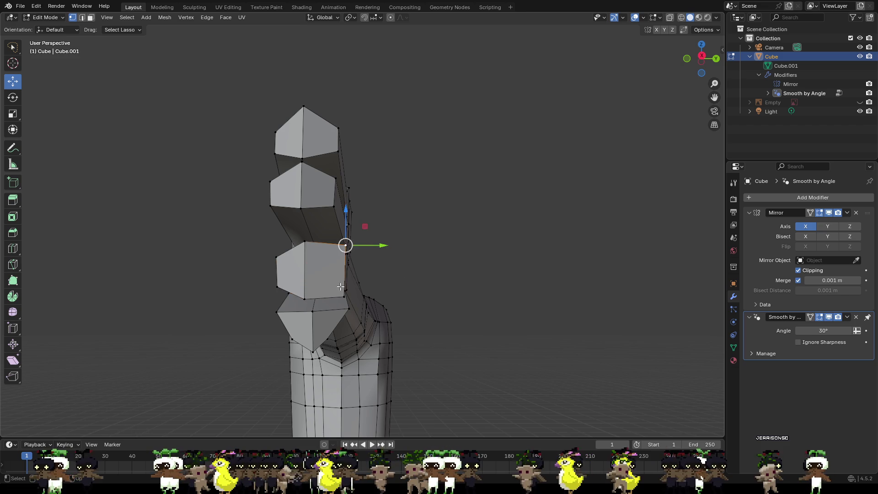
mouse_move(395, 283)
middle_mouse_down()
mouse_move(360, 261)
mouse_move(405, 294)
mouse_move(409, 282)
middle_mouse_up()
left_click(360, 261, "shift")
mouse_move(350, 225)
left_mouse_down()
mouse_move(354, 247)
mouse_move(382, 266)
left_mouse_up()
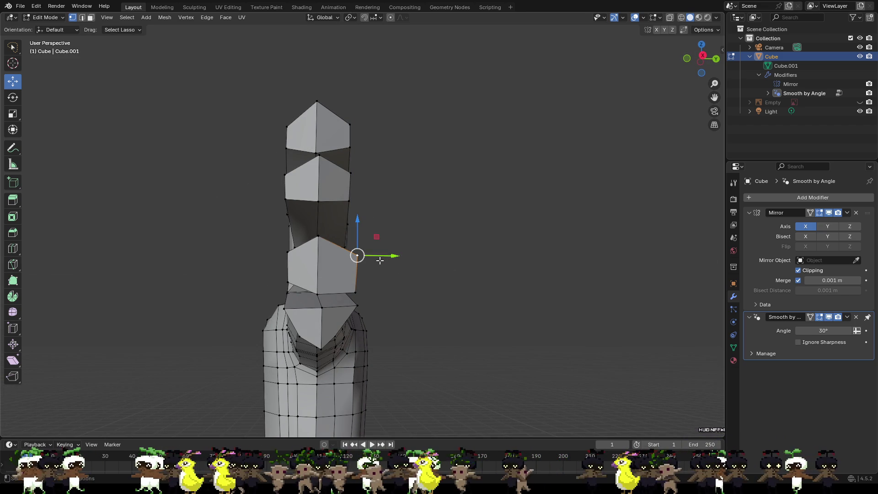
middle_click_drag(380, 261, 294, 274)
left_click(351, 269, "shift")
middle_click_drag(350, 270, 414, 267)
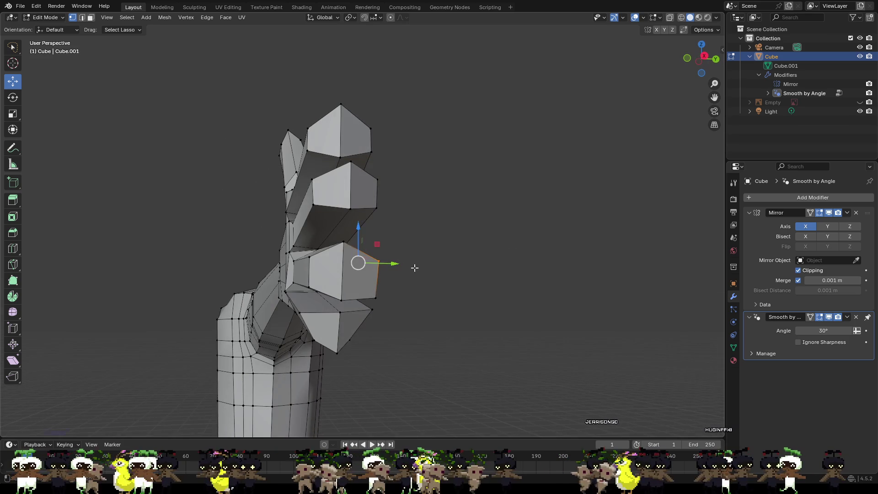
left_click_drag(384, 264, 388, 275)
left_click(413, 296)
middle_click_drag(413, 295, 324, 257)
- Lower a finger-block corner vertex slightly along Z
left_click(305, 232)
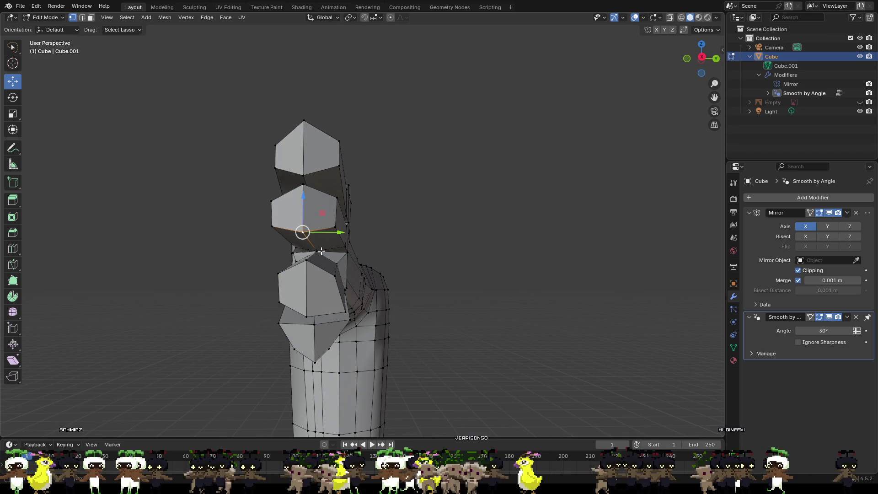
left_click_drag(310, 223, 310, 224)
left_click(428, 260)
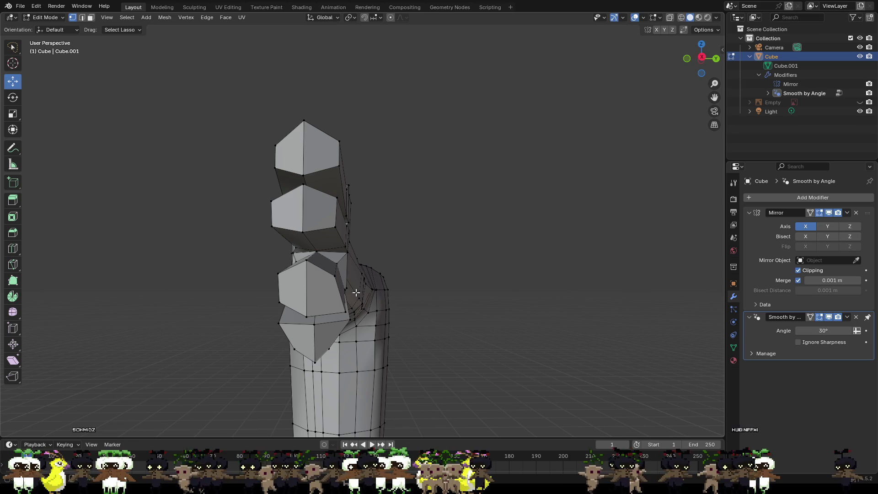
left_click(343, 309)
middle_click_drag(343, 309, 369, 295)
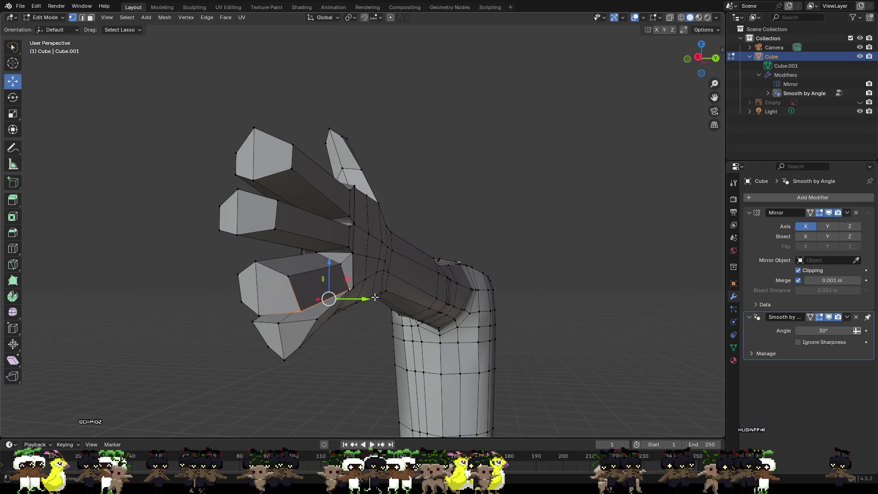
- Raise a lower-finger edge vertex along Z and slide it along Y
left_click(350, 290)
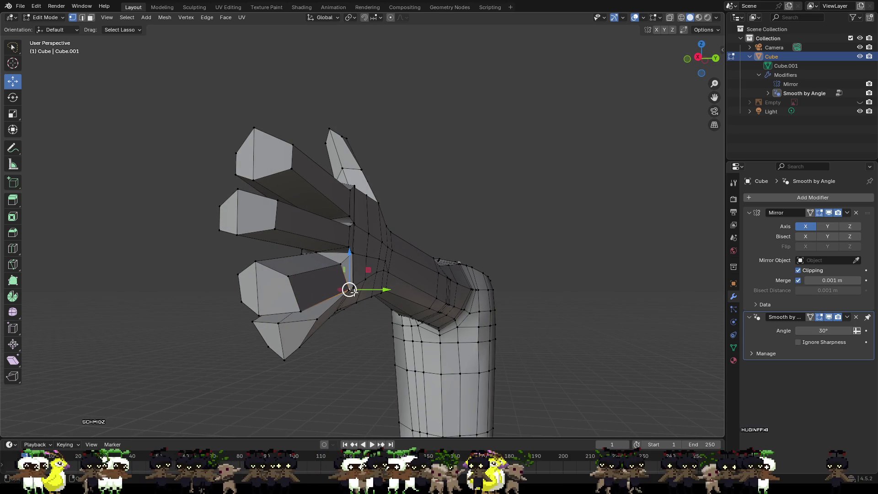
left_click(301, 308, "shift")
middle_click_drag(374, 302, 292, 287)
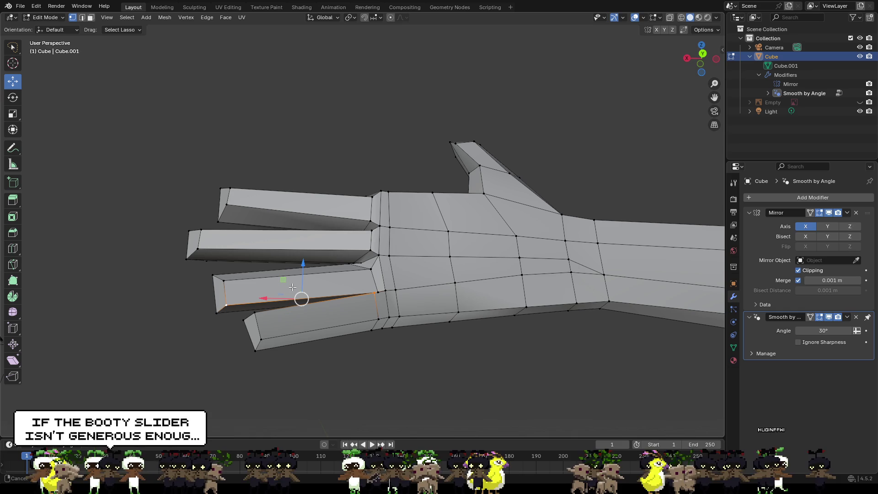
left_click(226, 305, "shift")
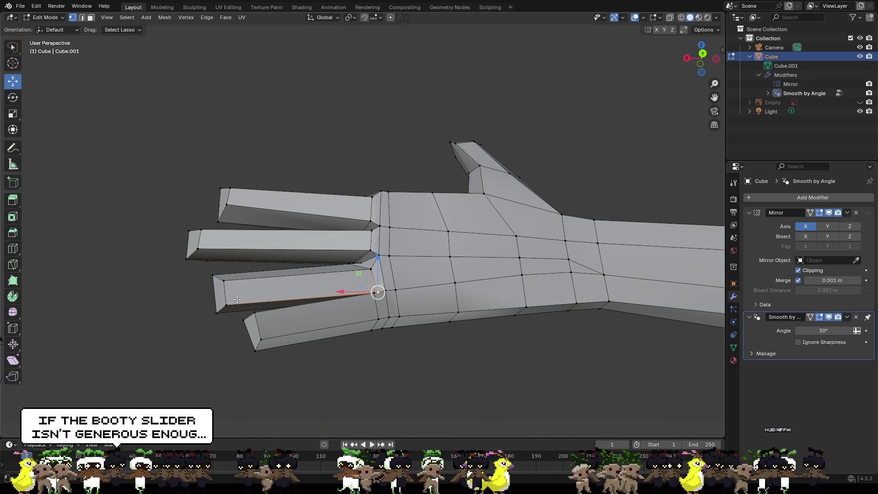
middle_click_drag(226, 306, 342, 273)
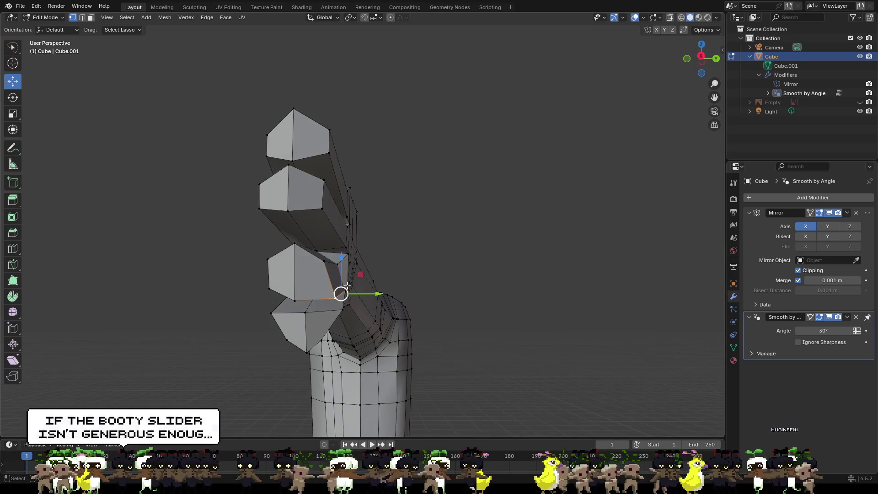
mouse_move(343, 272)
left_mouse_down()
mouse_move(342, 265)
mouse_move(363, 287)
mouse_move(355, 288)
left_mouse_up()
middle_click_drag(355, 288, 387, 296)
left_click(425, 291)
- Nudge a centre finger vertex along Z and shift a finger vertex along Y
middle_click_drag(344, 243, 328, 249)
left_click_drag(320, 256, 373, 243)
left_click(350, 228)
left_click(351, 256, "shift")
left_click(319, 266)
left_click_drag(319, 247, 321, 247)
mouse_move(396, 276)
middle_mouse_down()
mouse_move(378, 288)
mouse_move(371, 268)
middle_mouse_up()
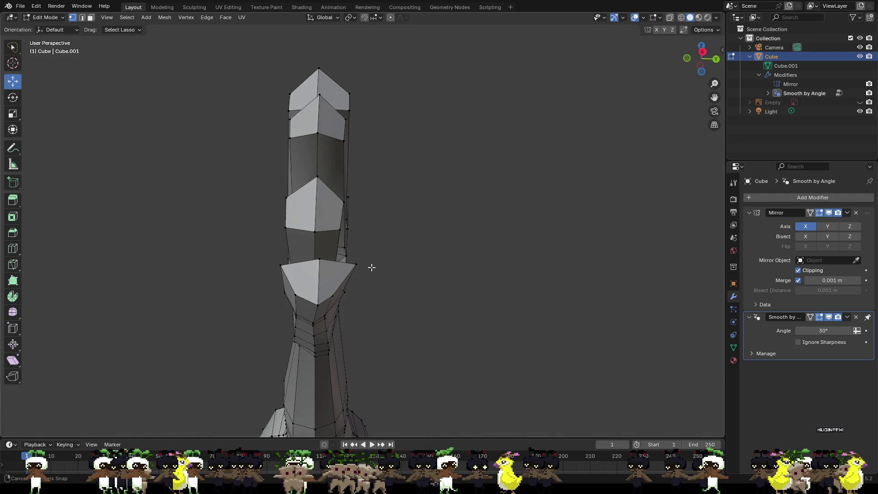
mouse_move(384, 266)
left_mouse_down()
mouse_move(331, 266)
mouse_move(338, 267)
left_mouse_up()
- Adjust the opposite-side finger vertices along Y and push them down along Z
left_click(283, 266)
middle_click_drag(372, 270, 326, 291)
mouse_move(309, 277)
left_mouse_down()
mouse_move(320, 295)
mouse_move(410, 305)
left_mouse_up()
mouse_move(410, 304)
middle_mouse_down()
mouse_move(358, 315)
mouse_move(357, 291)
mouse_move(394, 260)
middle_mouse_up()
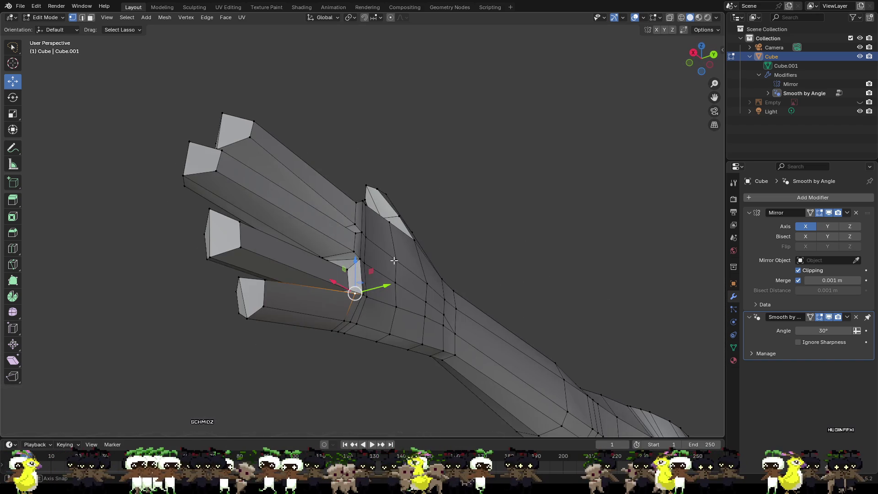
left_click_drag(357, 267, 367, 295)
middle_click_drag(367, 295, 435, 308)
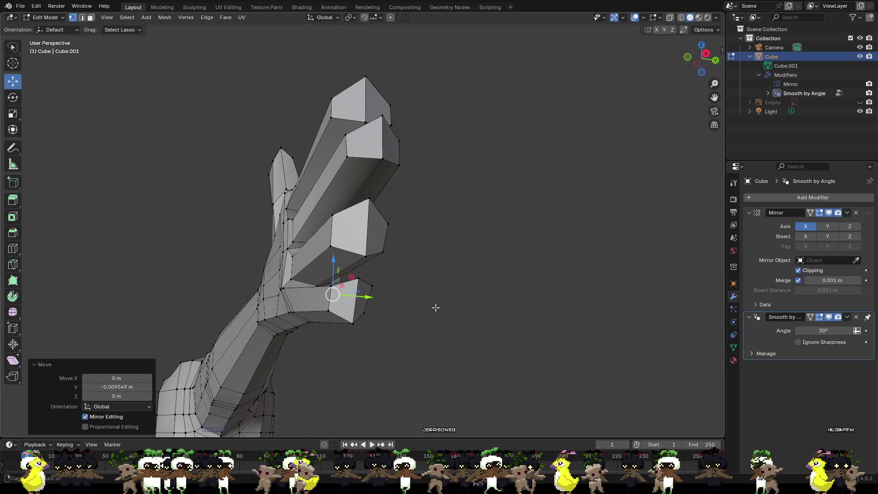
- Move a finger-base vertex slightly along Y and lower it along Z
left_click(285, 288)
left_click_drag(320, 291, 313, 291)
mouse_move(294, 276)
middle_mouse_down()
mouse_move(368, 312)
mouse_move(296, 272)
middle_mouse_up()
left_click_drag(295, 270, 295, 276)
mouse_move(295, 276)
middle_mouse_down()
mouse_move(300, 292)
mouse_move(320, 294)
mouse_move(305, 280)
mouse_move(302, 288)
mouse_move(317, 274)
mouse_move(376, 317)
middle_mouse_up()
- Raise the lowest finger's base vertex about 0.0033 m along Z and nudge it along X
key("g")
key("y")
key("Escape")
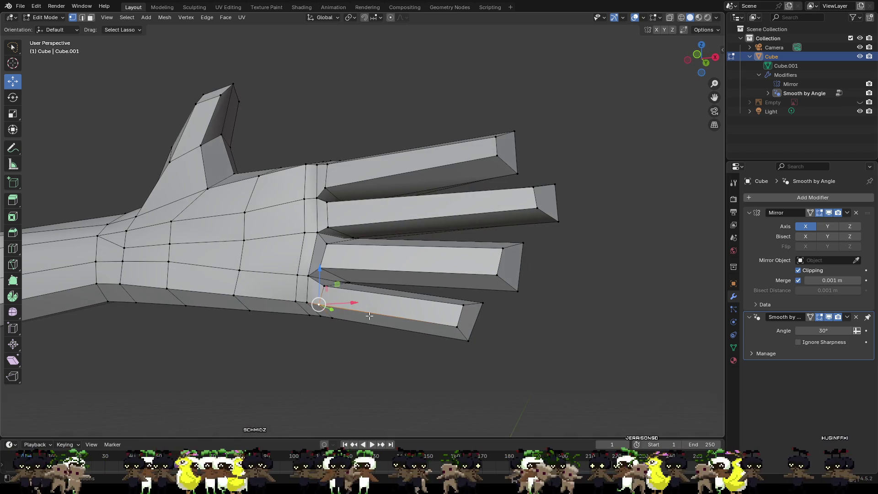
left_click_drag(318, 291, 352, 302)
mouse_move(353, 302)
middle_mouse_down()
mouse_move(328, 315)
mouse_move(332, 301)
mouse_move(361, 302)
mouse_move(471, 327)
middle_mouse_up()
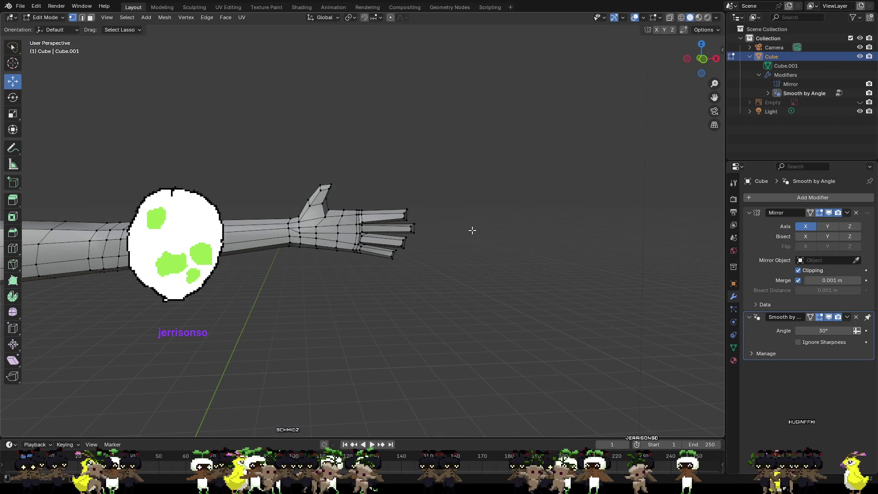
scroll(471, 226, "up", 4)
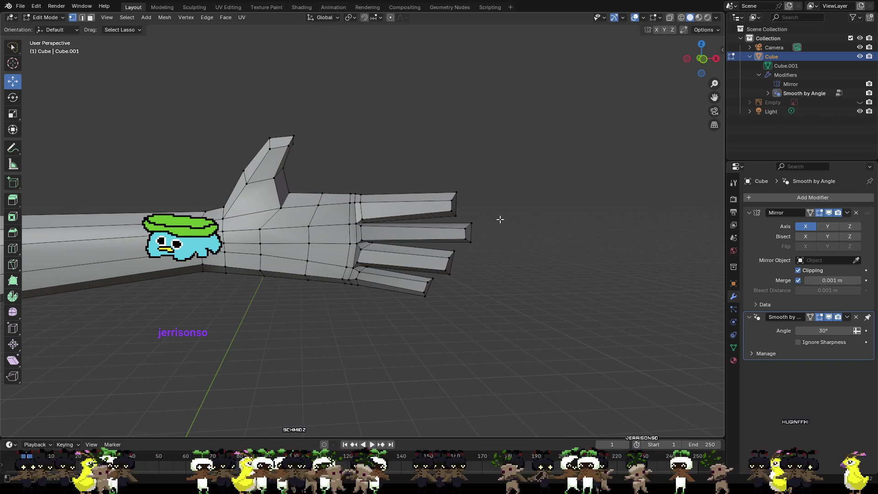
scroll(500, 219, "up", 2)
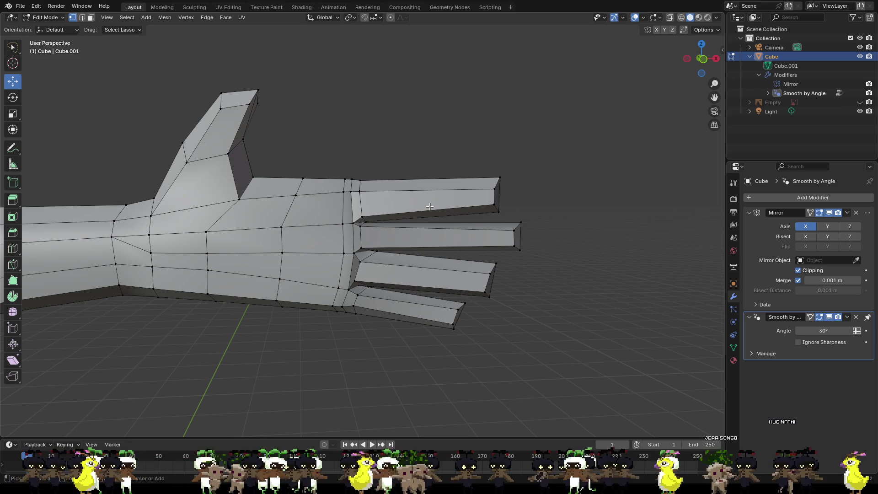
- Add two evenly spaced edge loops across each of the top and middle fingers
key("ctrl+r")
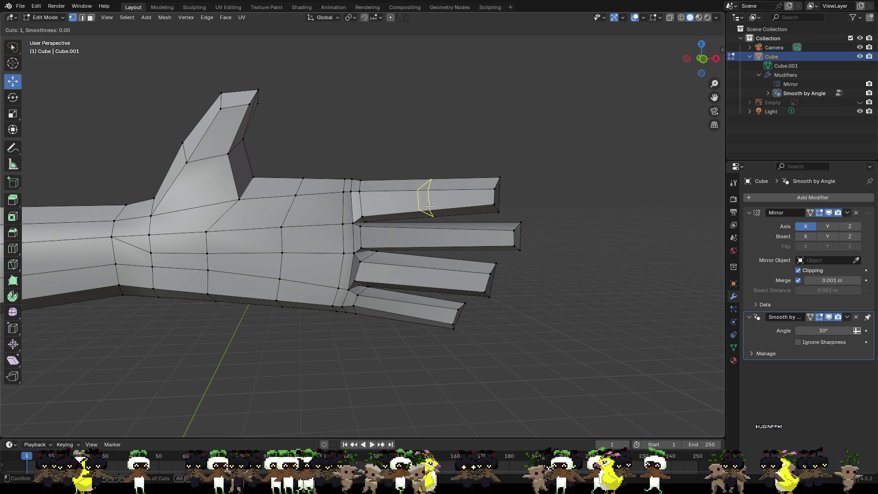
scroll(429, 207, "up", 1)
left_click(429, 207)
right_click(429, 207)
left_click(546, 238)
key("ctrl+r")
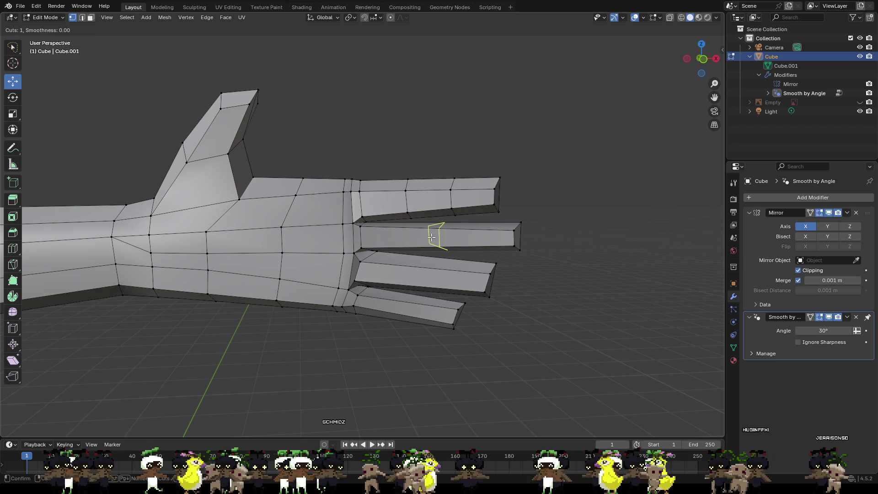
scroll(431, 238, "up", 1)
left_click(427, 235)
right_click(427, 236)
left_click(436, 273)
- Add two evenly spaced edge loops across each of the ring finger and pinky
key("ctrl+r")
scroll(437, 274, "up", 1)
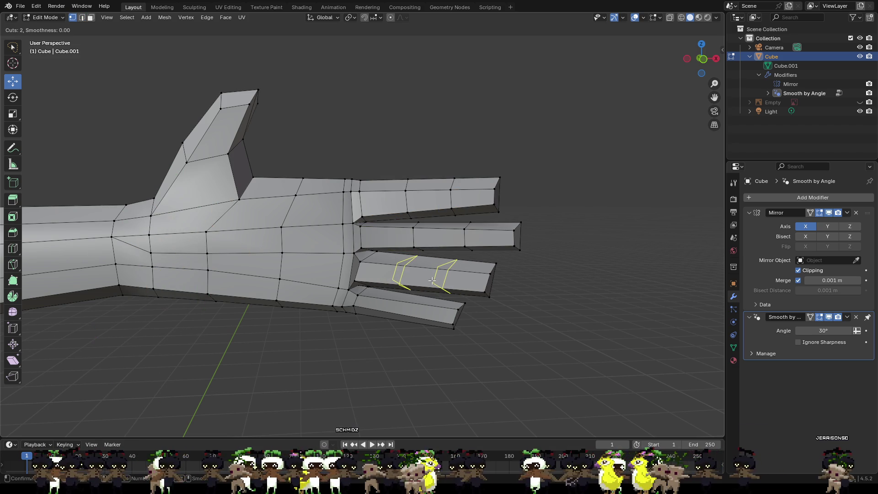
left_click(433, 278)
right_click(432, 281)
left_click(564, 292)
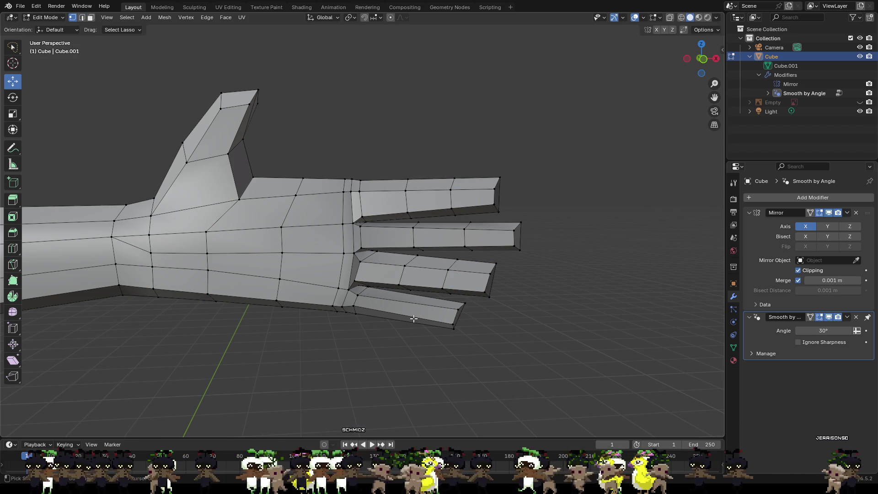
key("ctrl+r")
scroll(414, 318, "up", 1)
left_click(414, 319)
right_click(402, 304)
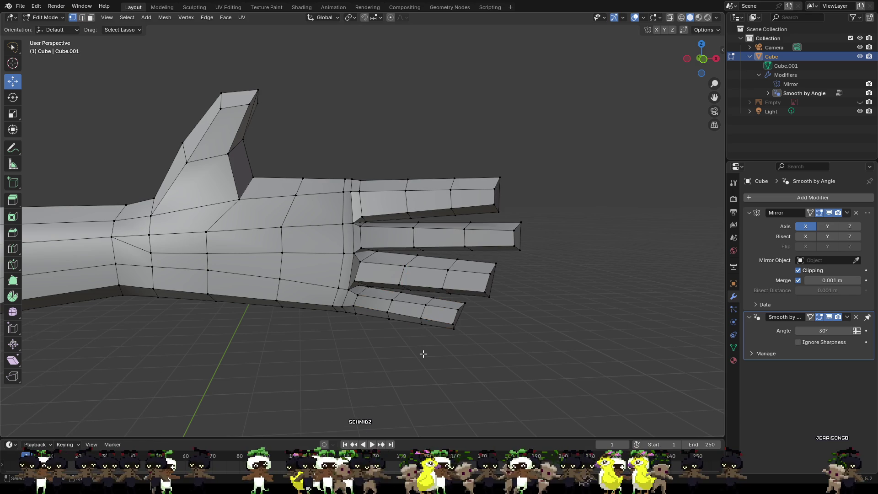
left_click(541, 307)
- Cut four more edge loops on the index finger, sliding them toward its joints and tip
scroll(541, 308, "up", 1)
mouse_move(541, 308)
middle_mouse_down()
mouse_move(551, 310)
mouse_move(527, 317)
middle_mouse_up()
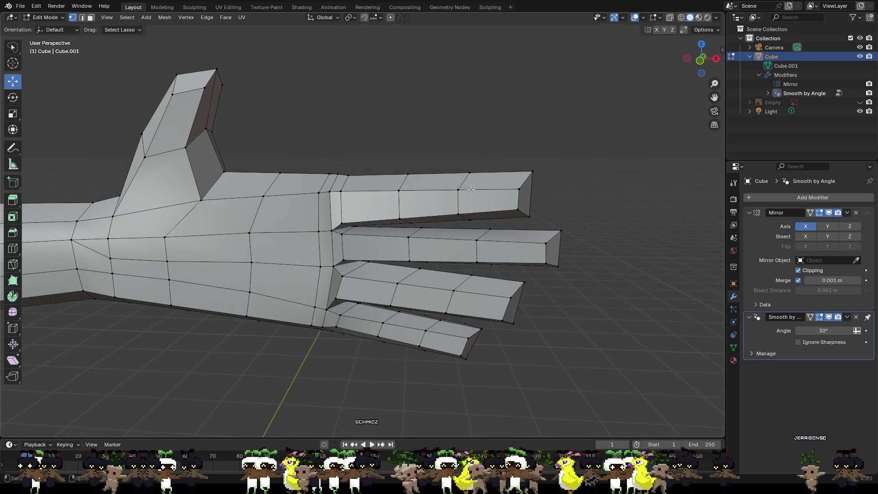
key("ctrl+r")
left_click(416, 200)
left_click(393, 203)
key("ctrl+r")
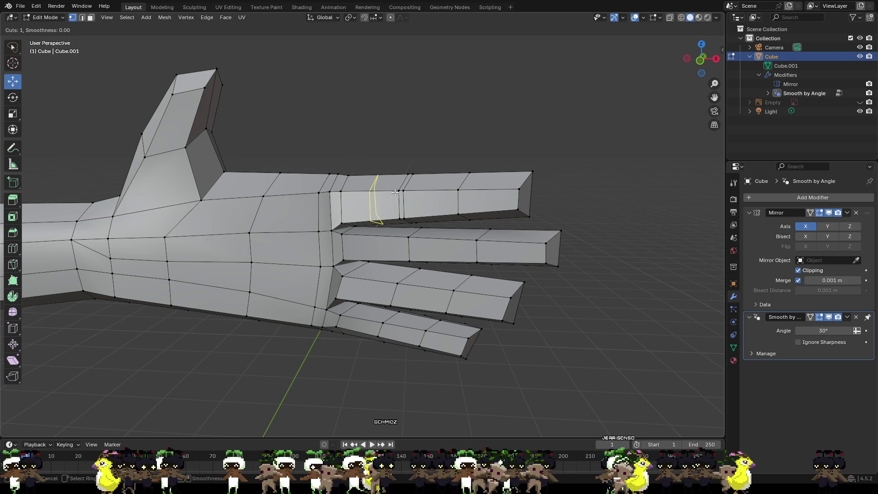
left_click(389, 198)
left_click(417, 200)
key("ctrl+r")
left_click(455, 190)
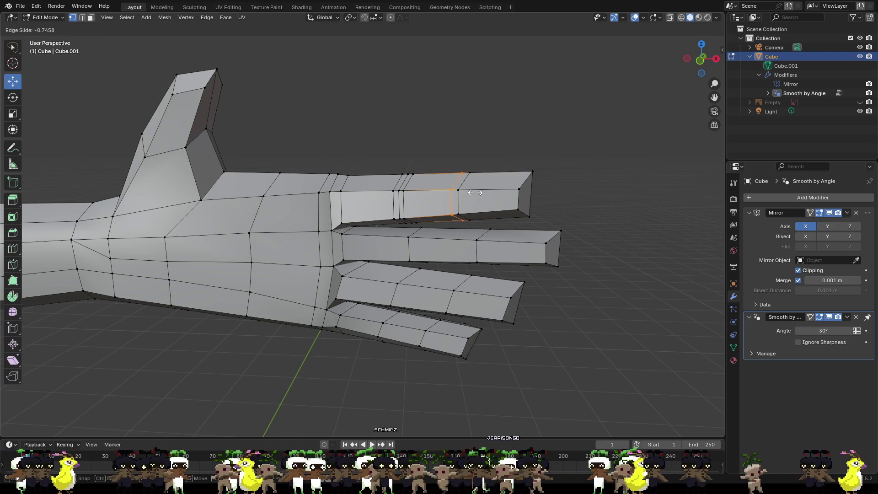
left_click(477, 194)
key("ctrl+r")
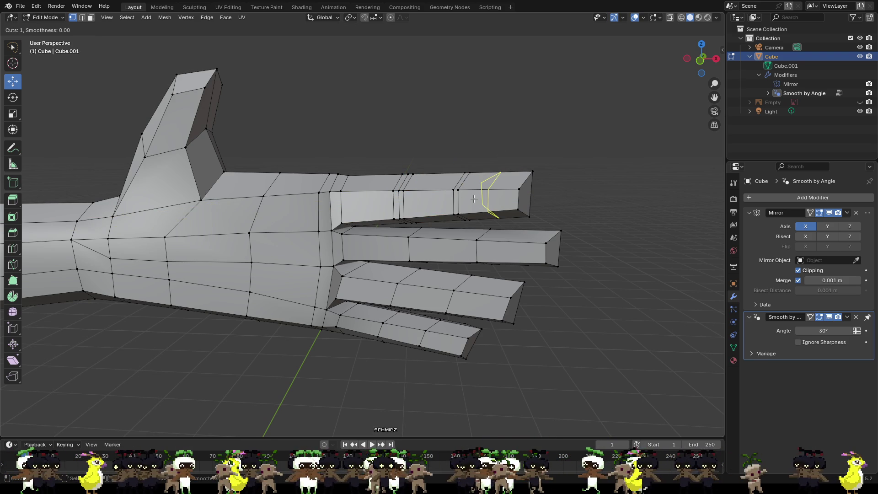
left_click(473, 199)
left_click(449, 199)
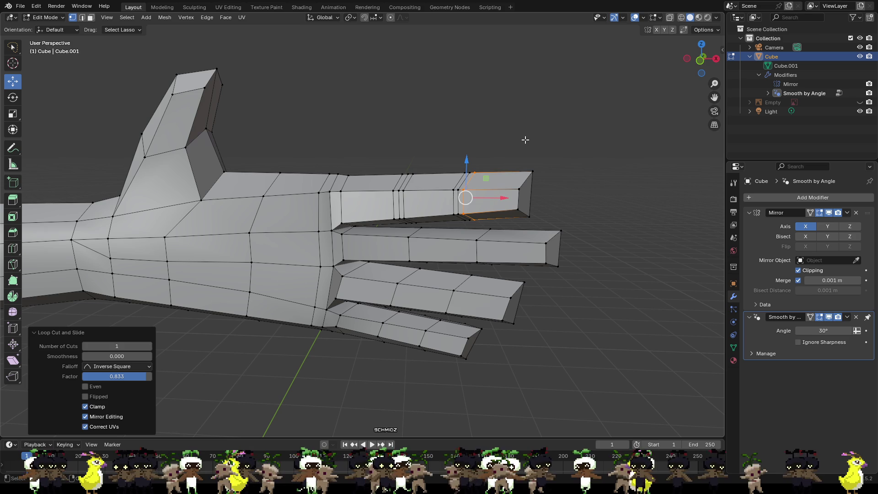
left_click(525, 140)
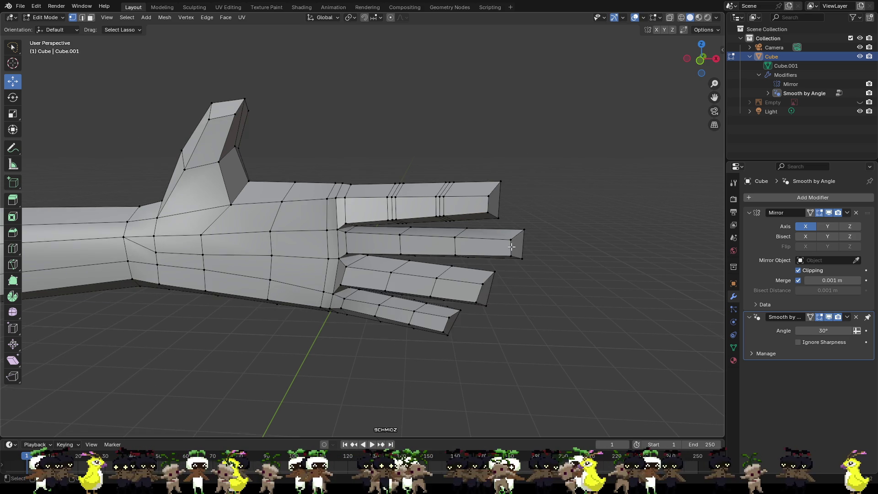
- Add an edge loop on a finger slid toward its knuckle
mouse_move(606, 270)
middle_mouse_down()
mouse_move(612, 278)
mouse_move(608, 265)
mouse_move(608, 275)
mouse_move(486, 251)
middle_mouse_up()
key("ctrl+r")
left_click(462, 251)
left_click(413, 252)
left_click(608, 233)
key("ctrl+r")
key("Escape")
left_click(531, 221)
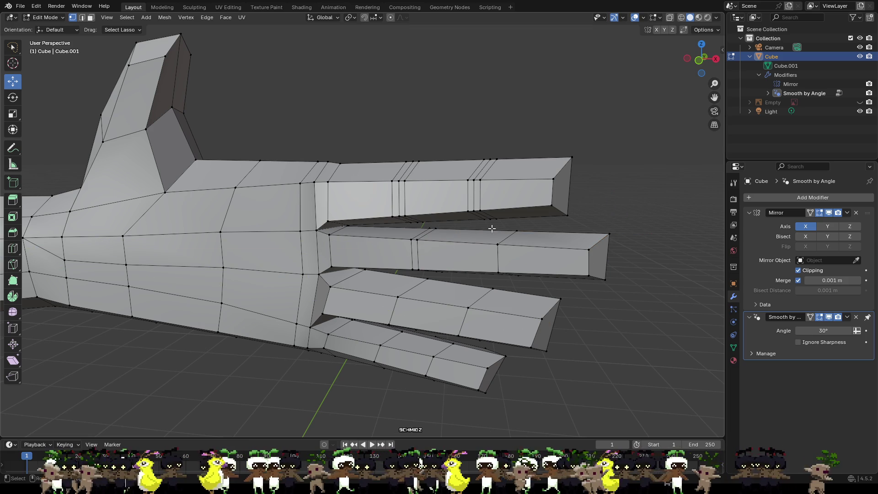
- Add three edge loops on the middle finger near its knuckle and tip
key("ctrl+r")
left_click(409, 238)
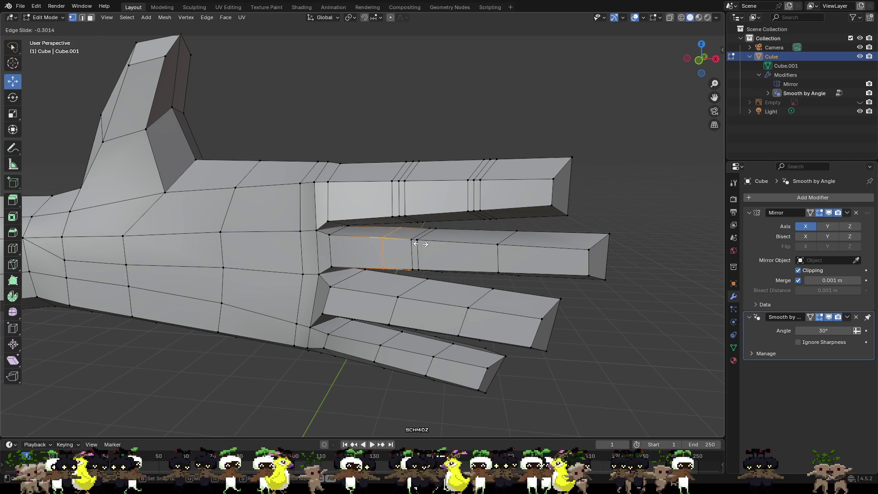
left_click(416, 249)
key("ctrl+r")
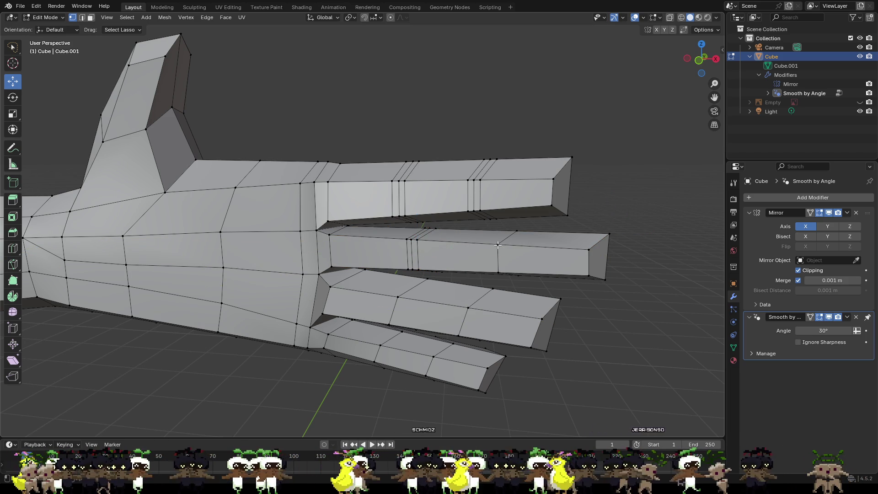
left_click(496, 246)
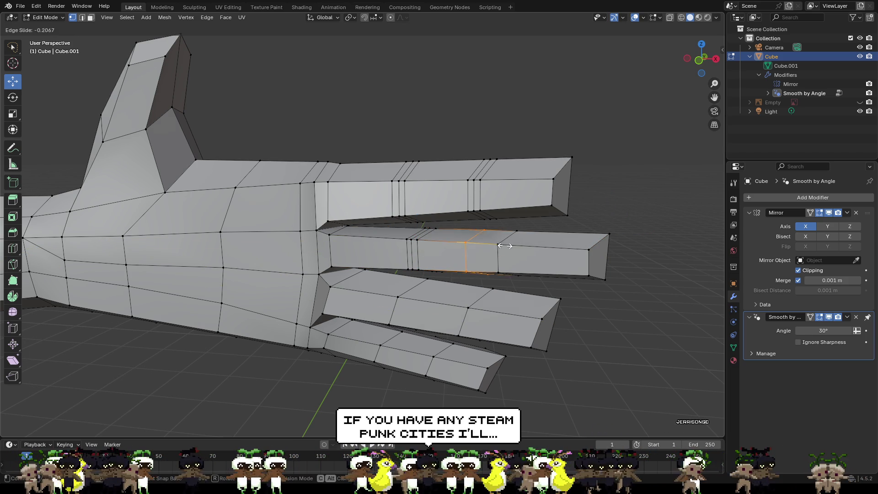
left_click(530, 250)
key("ctrl+r")
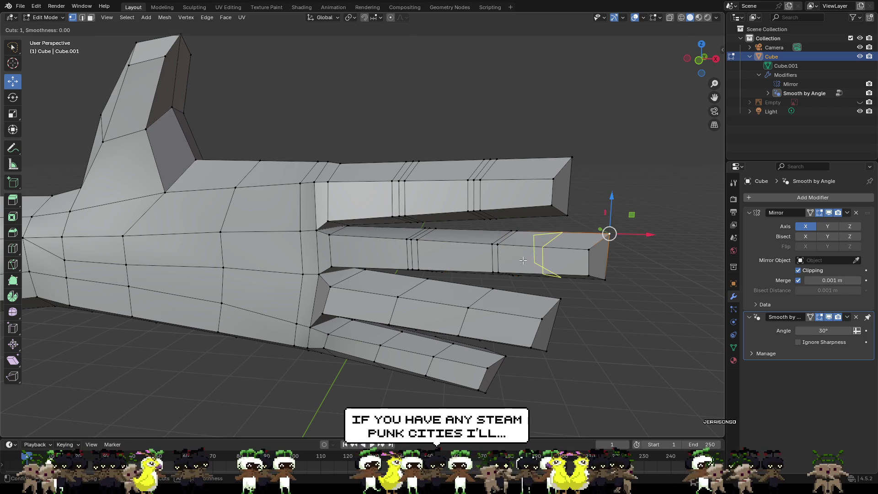
left_click(522, 260)
left_click(507, 251)
left_click(670, 282)
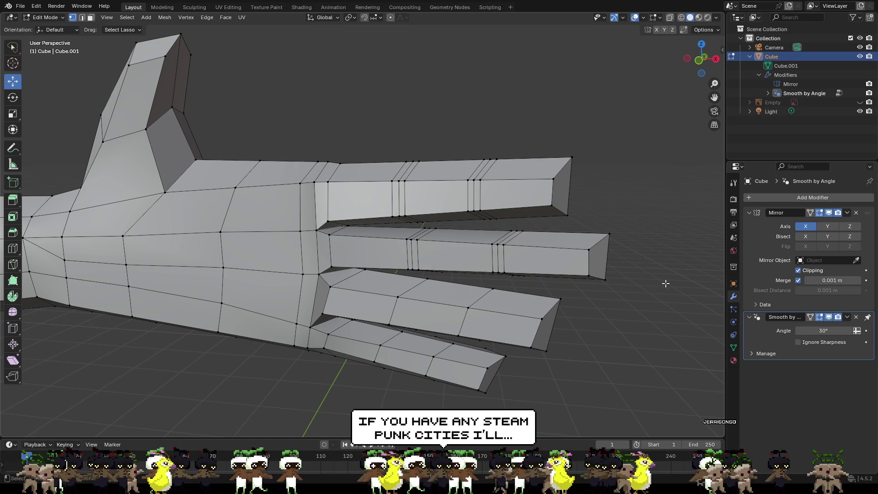
- Add two slid edge loops across the ring finger
scroll(512, 298, "up", 1)
key("ctrl+r")
left_click(513, 344)
left_click(479, 344)
left_click(606, 323)
key("ctrl+r")
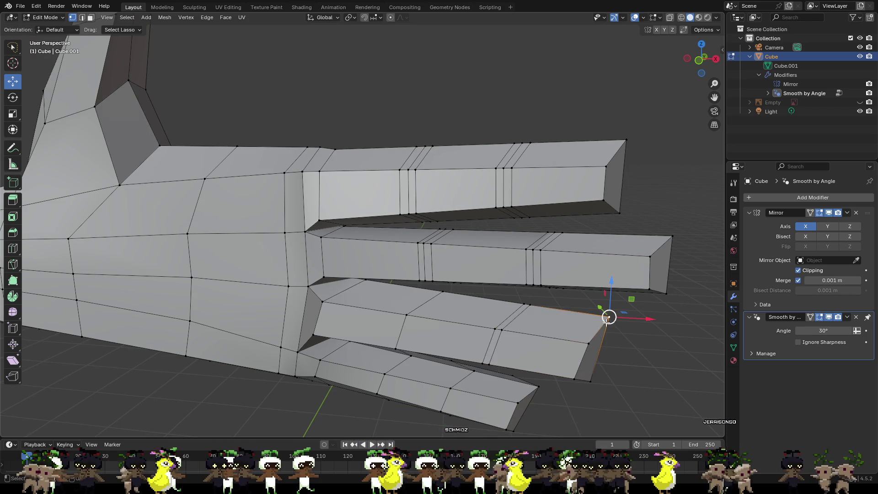
left_click(497, 328)
left_click(499, 333)
- Add edge loops near the ring finger's base and knuckle
key("ctrl+r")
left_click(414, 317)
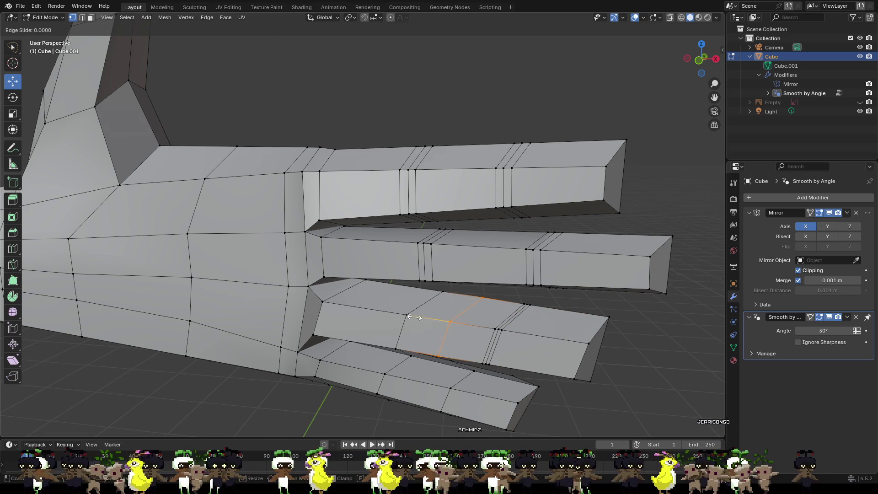
left_click(381, 321)
left_click(608, 314)
key("ctrl+r")
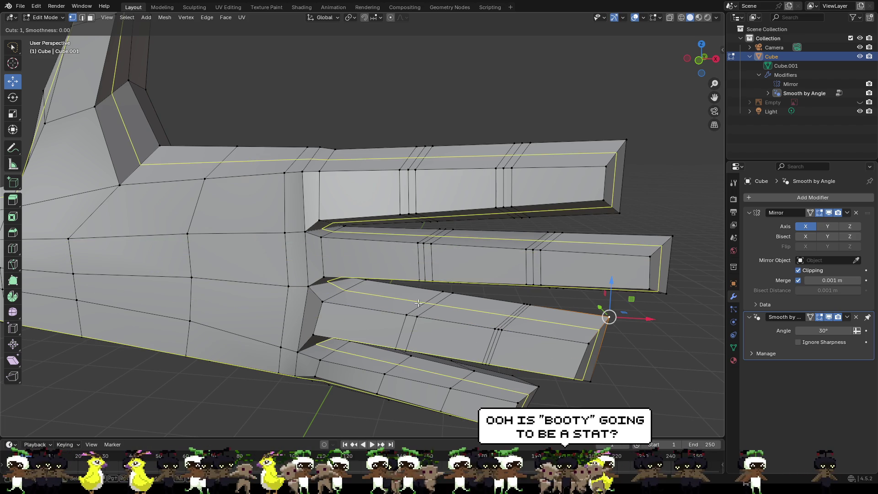
left_click(423, 295)
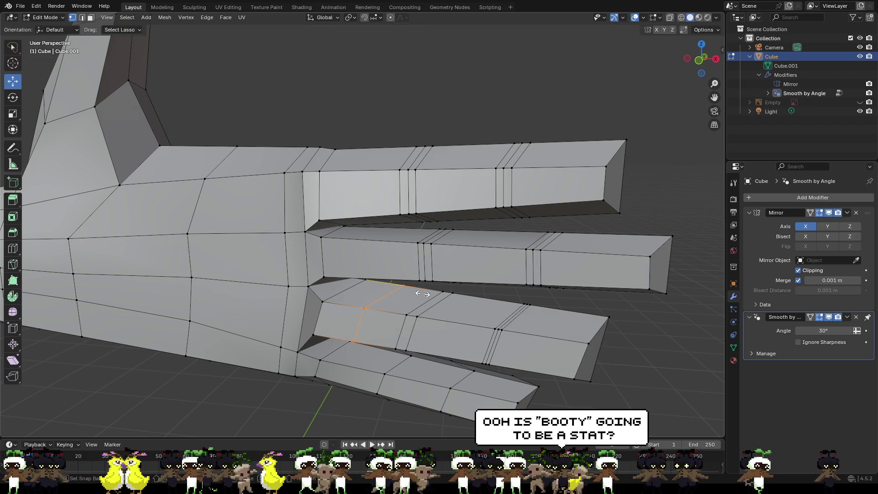
left_click(453, 309)
- Add two slid edge loops across the pinky
scroll(637, 369, "down", 4)
middle_click_drag(637, 369, 568, 350)
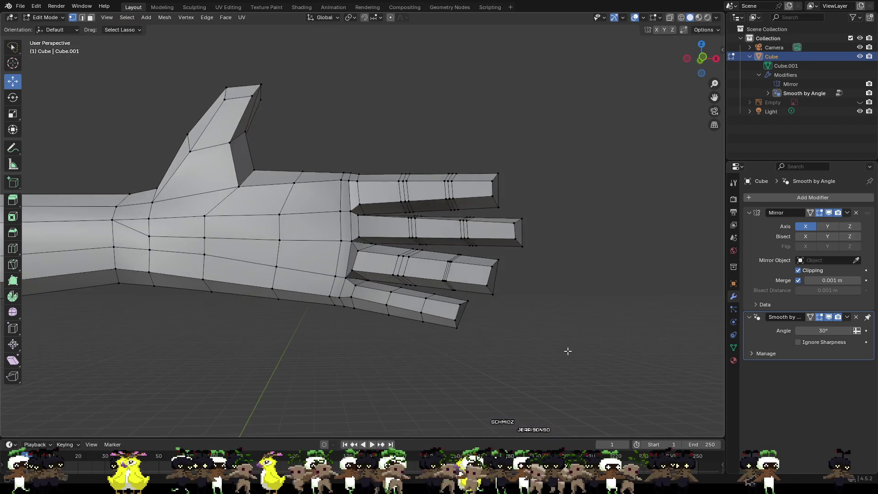
scroll(455, 326, "up", 2)
key("ctrl+r")
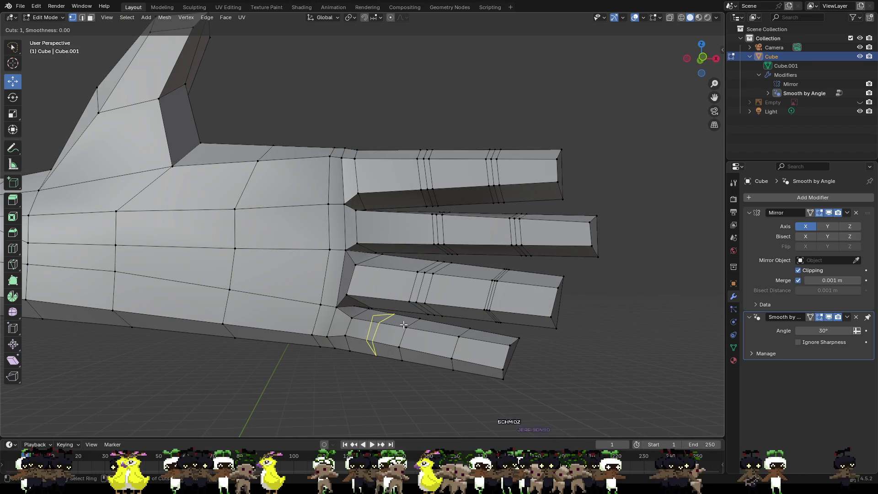
left_click(389, 325)
left_click(423, 331)
key("ctrl+r")
left_click(404, 356)
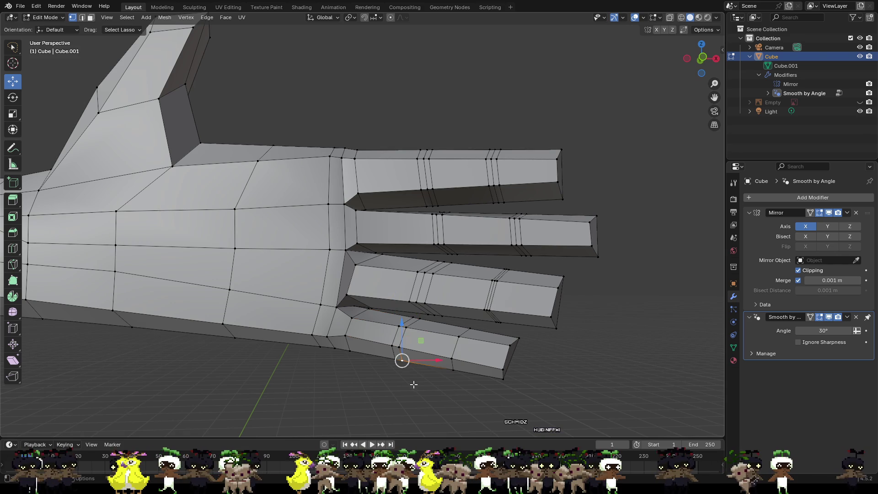
left_click(395, 337)
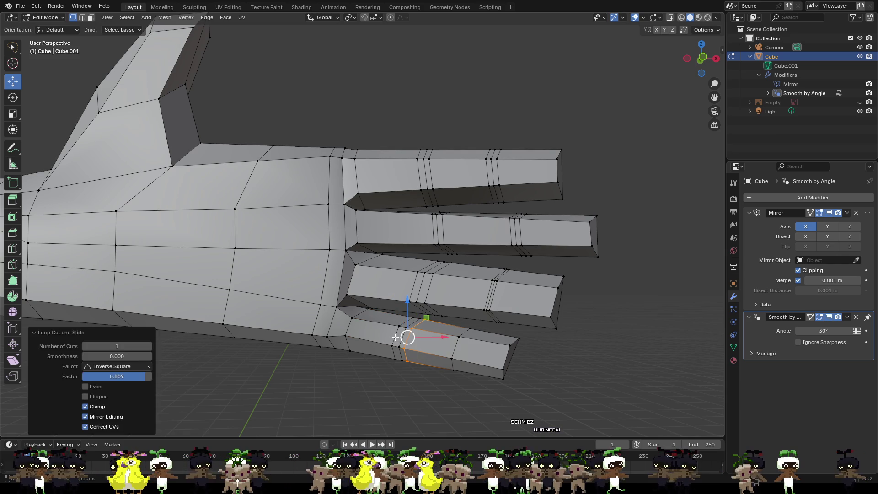
- Add two more pinky edge loops, the last one near the fingertip
key("ctrl+r")
left_click(434, 342)
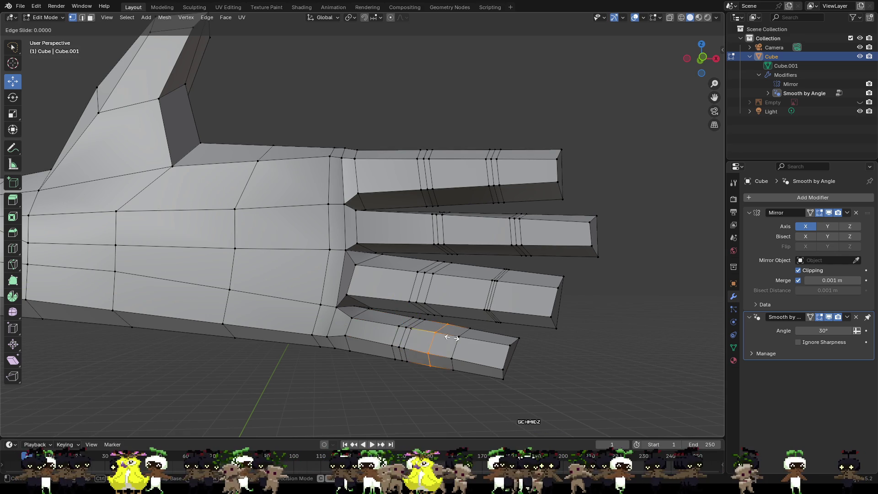
left_click(466, 346)
key("ctrl+r")
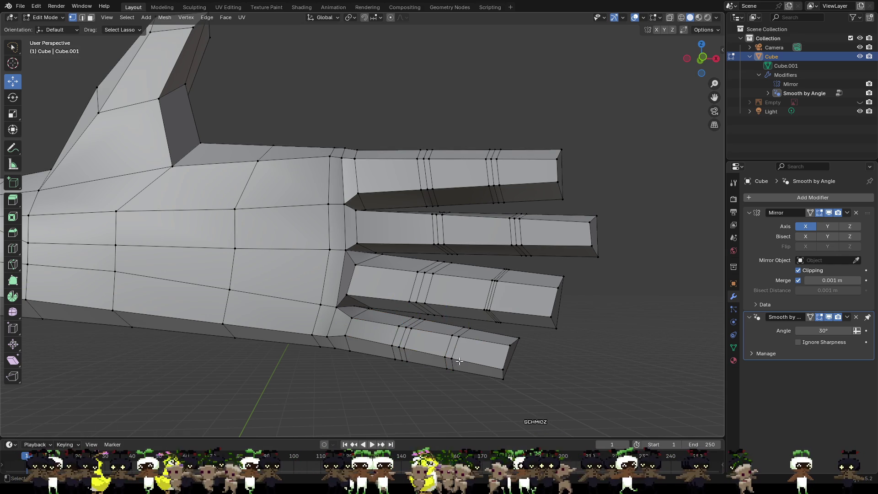
left_click(459, 347)
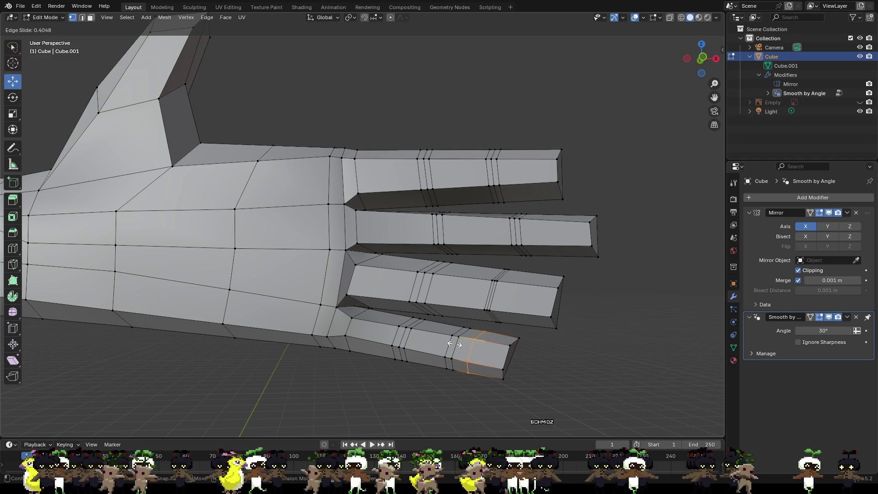
left_click(564, 379)
scroll(563, 379, "down", 3)
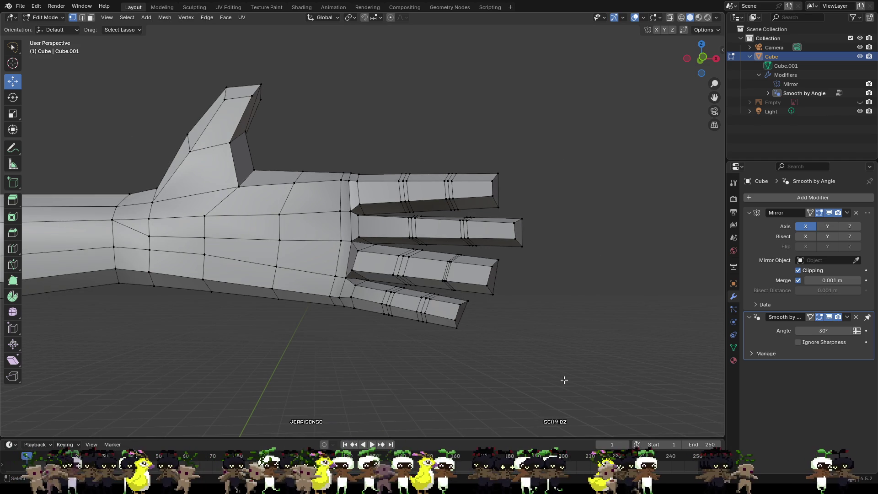
scroll(585, 338, "up", 5)
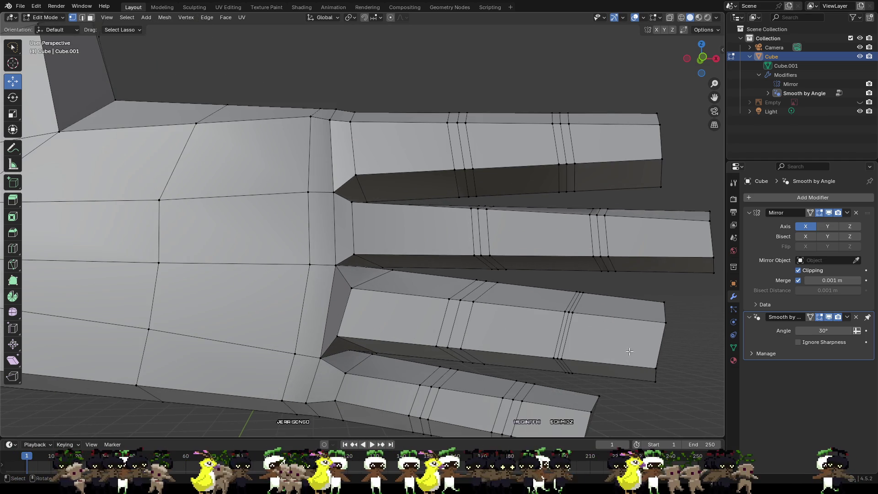
- Knife-cut a fingertip end face from a corner through a middle vertex and back
mouse_move(690, 308)
middle_mouse_down()
mouse_move(602, 308)
mouse_move(638, 315)
middle_mouse_up()
middle_click_drag(650, 236, 615, 235)
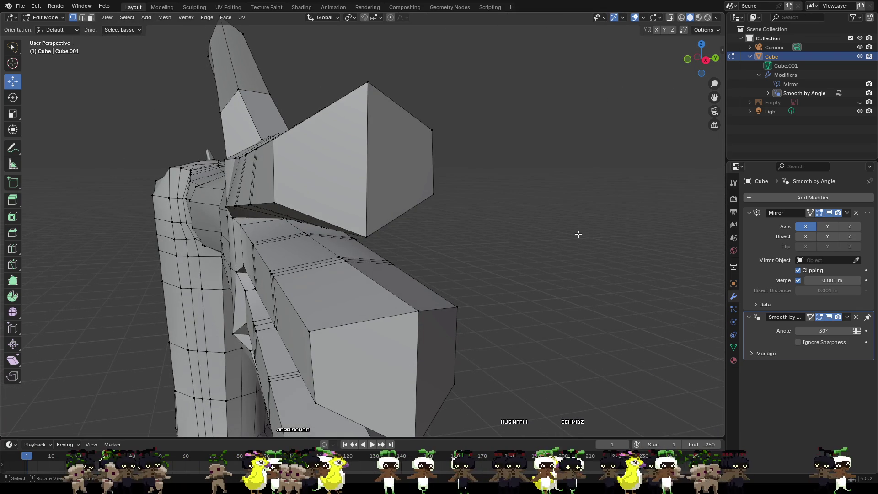
middle_click_drag(575, 190, 582, 204)
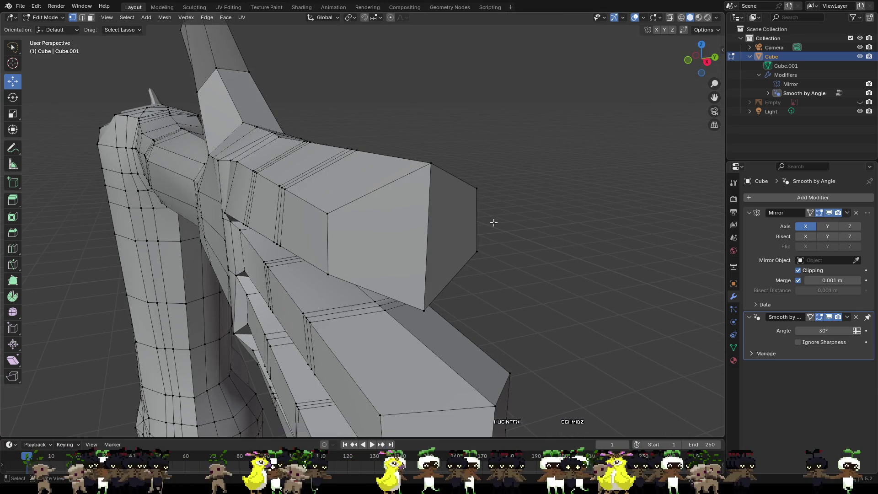
key("k")
left_click(327, 214)
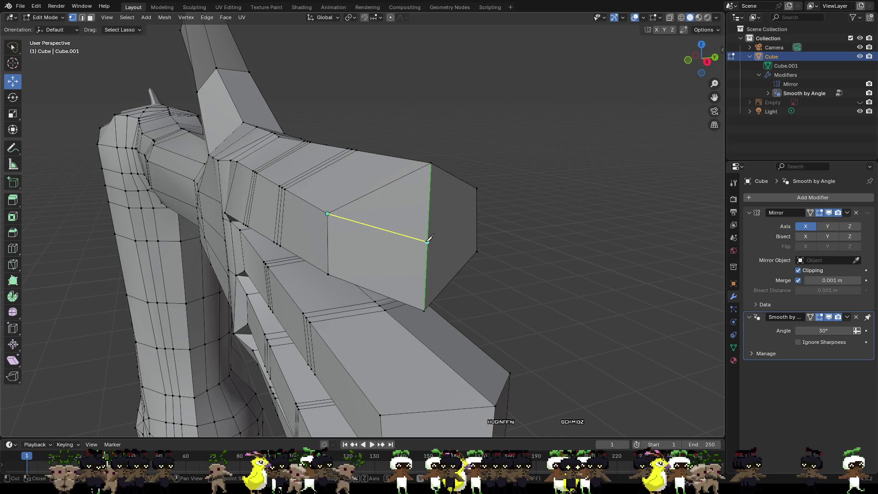
left_click(427, 244)
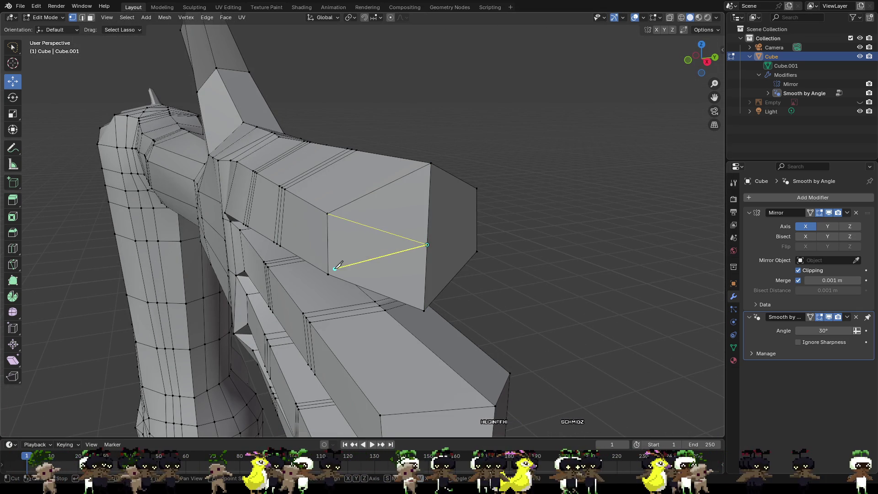
left_click(328, 275)
key("Return")
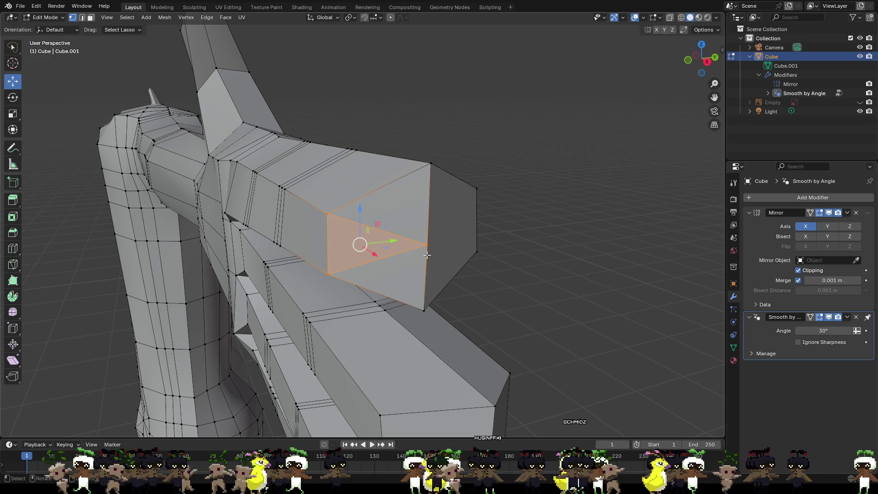
- Knife-cut an edge from the fingertip's middle vertex to the far corner
key("k")
left_click(427, 244)
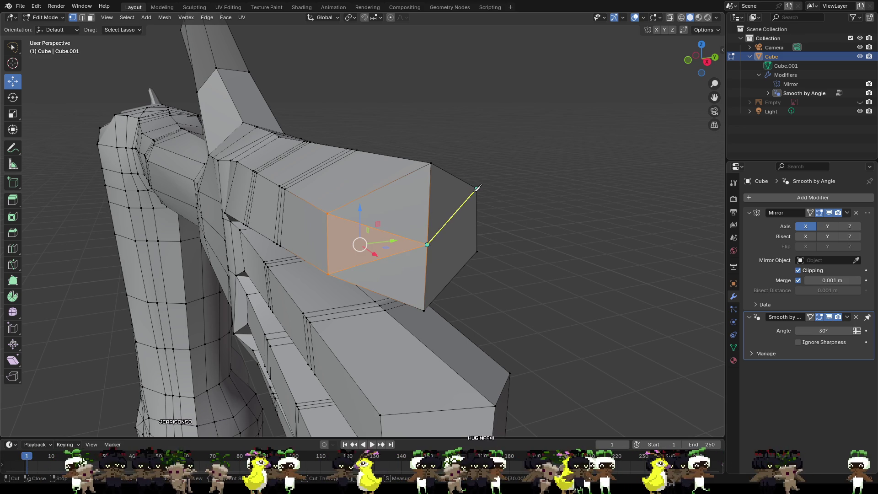
left_click(476, 188)
key("Return")
left_click(535, 207)
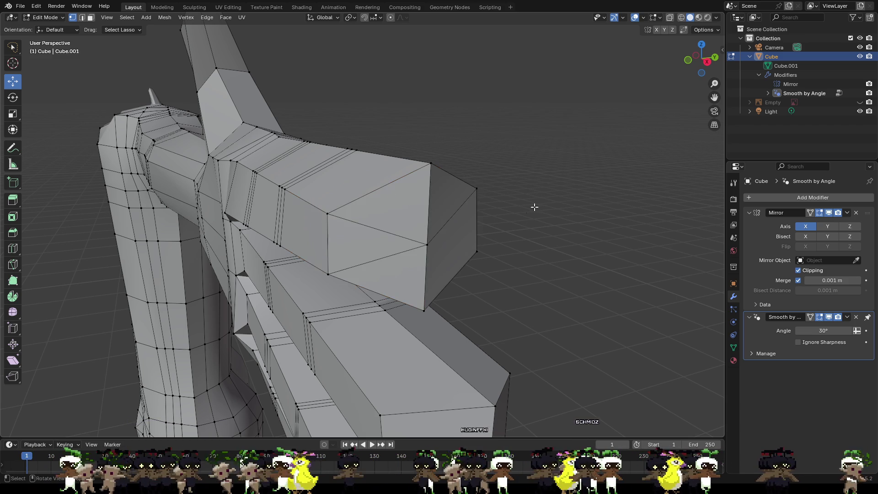
- Knife-cut an edge from the middle vertex to the fingertip's lower corner
key("k")
left_click(427, 245)
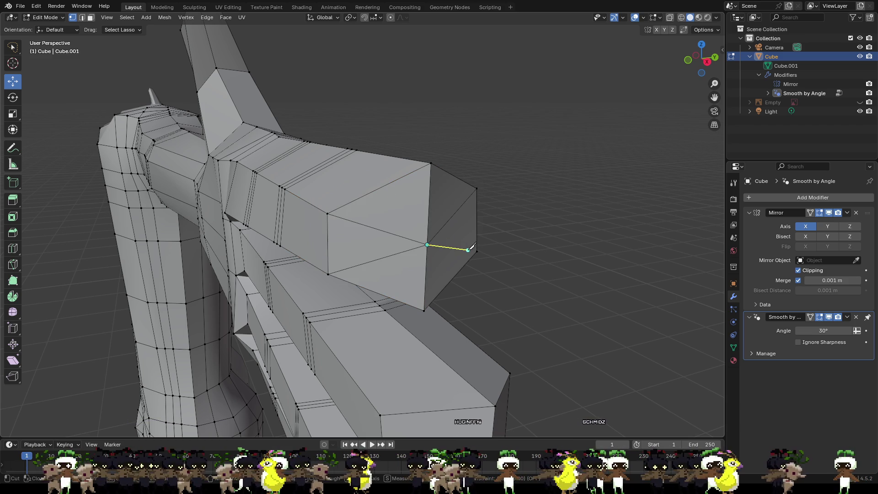
left_click(477, 251)
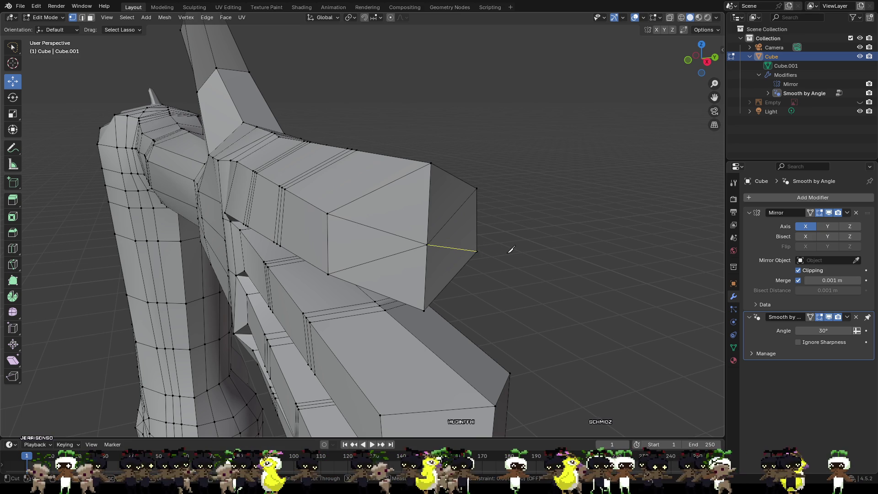
key("Return")
left_click(477, 251)
middle_click_drag(477, 250, 614, 277)
left_click(512, 271)
scroll(506, 251, "up", 3)
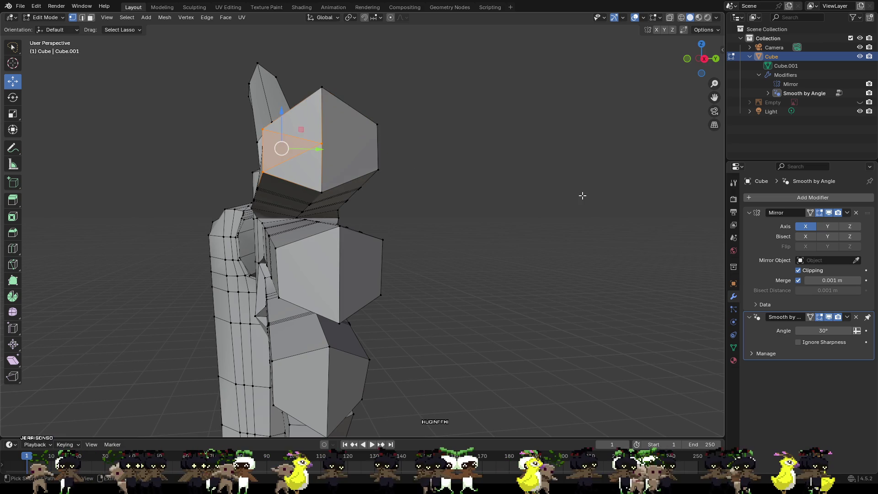
- Knife-cut another fingertip end and pull its centre vertex outward along Y by about 0.0055 m
left_click(581, 196)
mouse_move(580, 196)
middle_mouse_down()
mouse_move(541, 210)
mouse_move(549, 202)
mouse_move(583, 204)
mouse_move(576, 192)
mouse_move(548, 188)
middle_mouse_up()
scroll(541, 209, "up", 3)
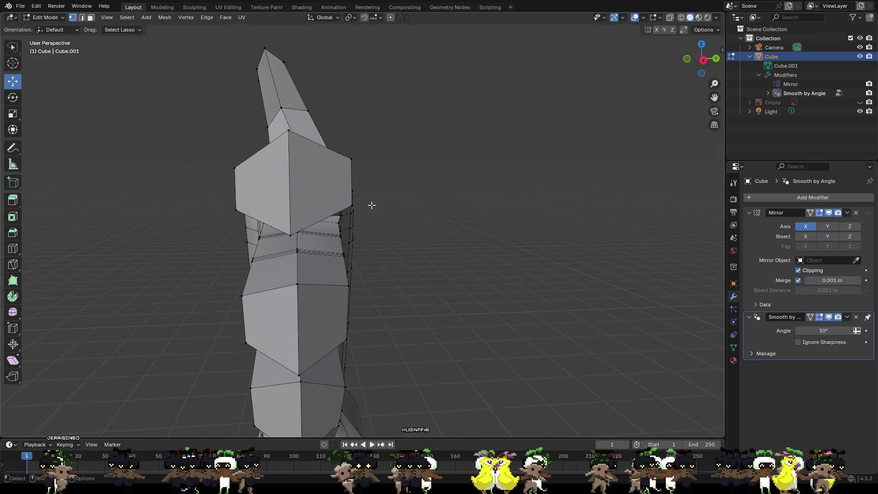
left_click(351, 159)
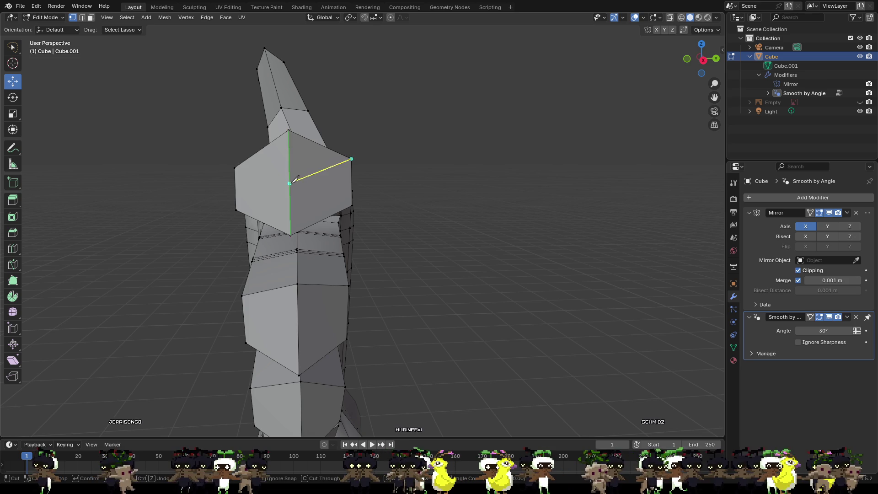
key("Return")
key("g")
key("y")
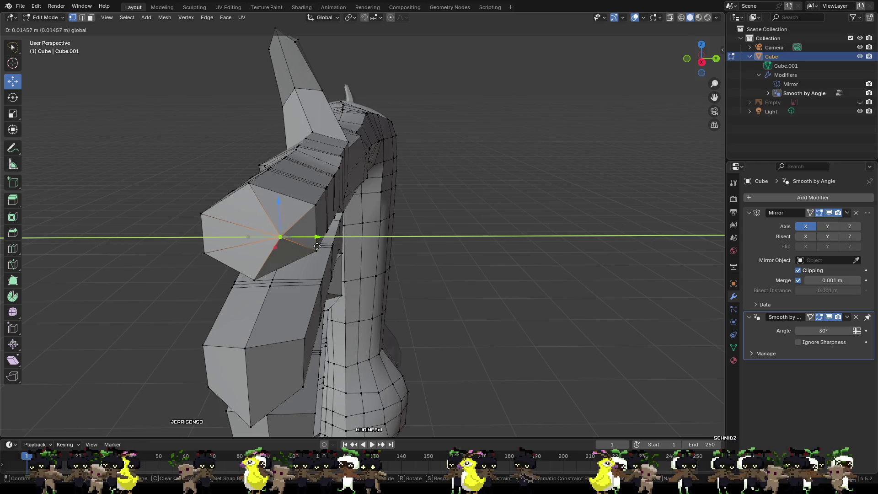
key("Return")
- Pull another finger's tip vertex outward along the Y axis
mouse_move(293, 238)
middle_mouse_down()
mouse_move(324, 244)
mouse_move(233, 222)
middle_mouse_up()
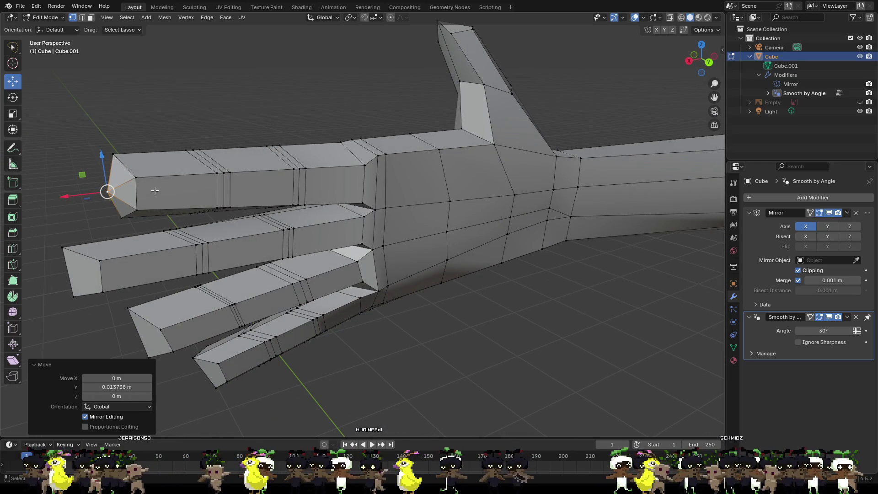
left_click(136, 178)
left_click(137, 211)
middle_click_drag(153, 207, 284, 256)
key("g")
key("y")
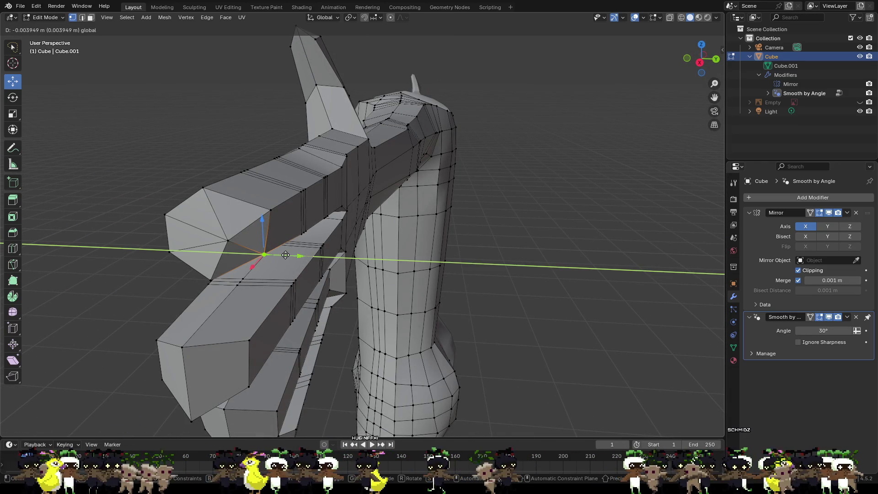
key("Return")
left_click(273, 211, "shift")
left_click(497, 239)
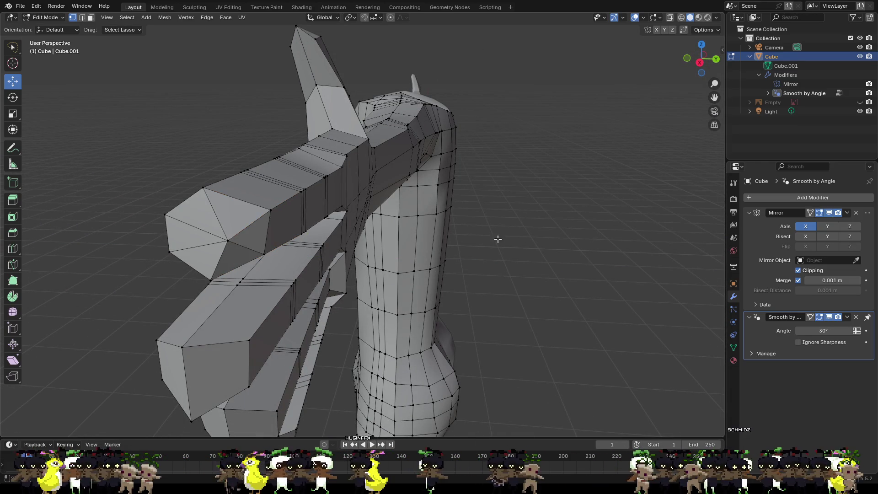
- Move a further fingertip vertex outward along the Y axis
left_click(270, 211)
key("g")
key("y")
key("Return")
left_click(494, 244)
- Shift the index fingertip vertex about 0.0035 m along X
middle_click_drag(495, 243, 341, 208)
left_click(158, 146)
key("g")
key("x")
key("Return")
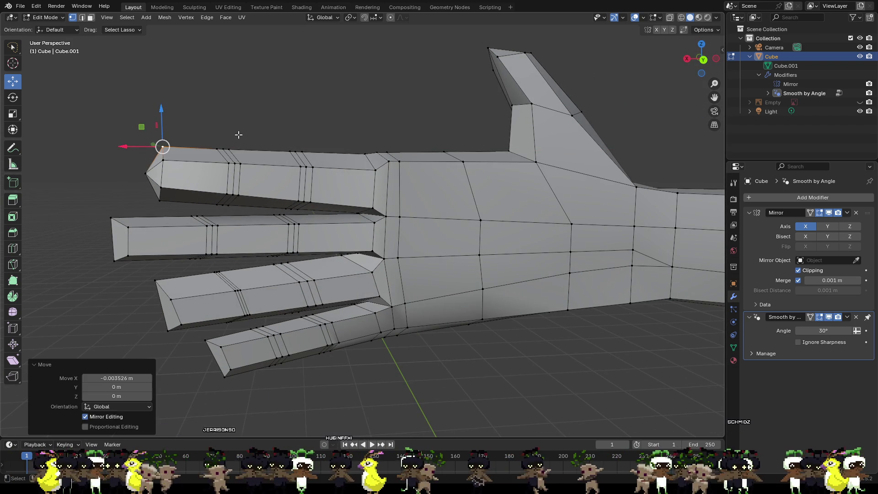
scroll(228, 157, "down", 3)
middle_click_drag(228, 157, 468, 206)
scroll(468, 206, "up", 2)
scroll(468, 205, "down", 3)
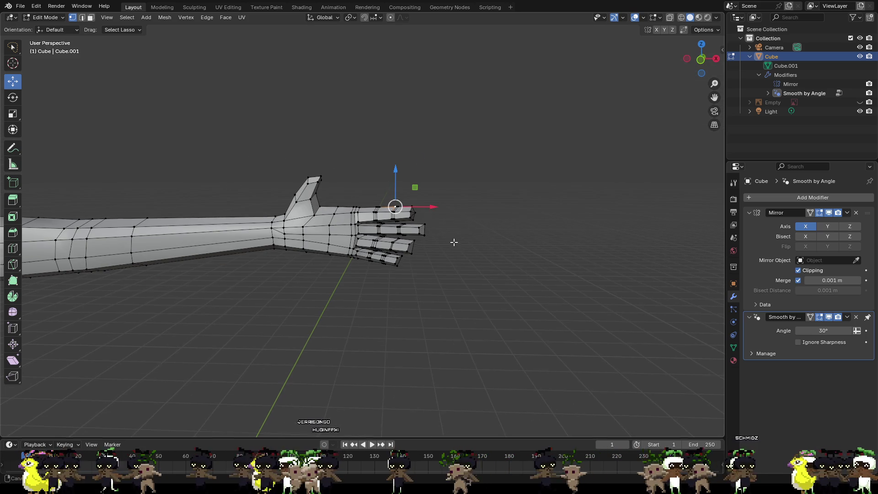
- Zoom out and switch to Front Orthographic view, showing the arm and torso head-on
middle_click_drag(454, 243, 545, 239, "shift")
scroll(470, 252, "down", 4)
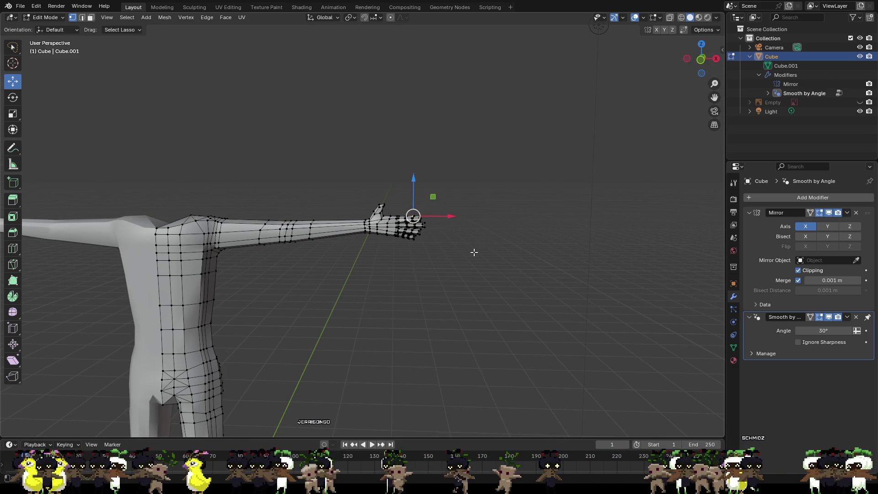
middle_click_drag(474, 252, 619, 132)
left_click(702, 59)
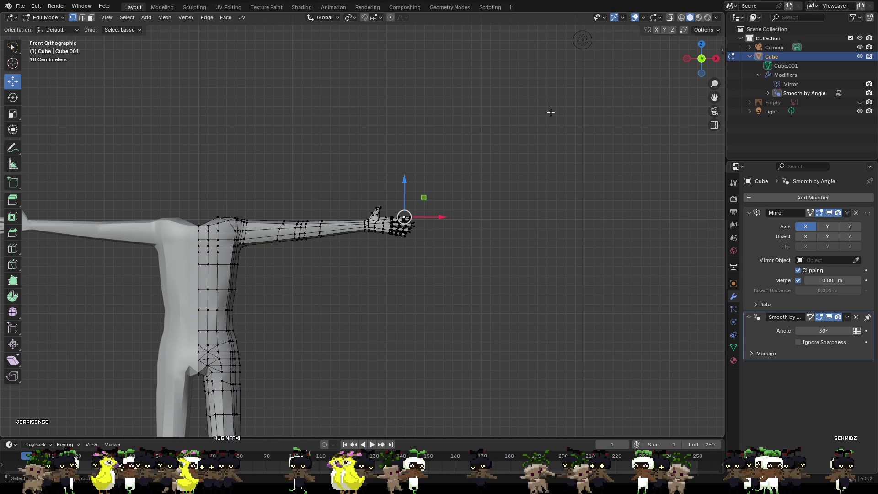
scroll(524, 133, "up", 8)
mouse_move(526, 124)
middle_mouse_down()
mouse_move(637, 143)
mouse_move(584, 224)
mouse_move(636, 236)
mouse_move(566, 243)
mouse_move(592, 243)
middle_mouse_up()
scroll(535, 121, "down", 4)
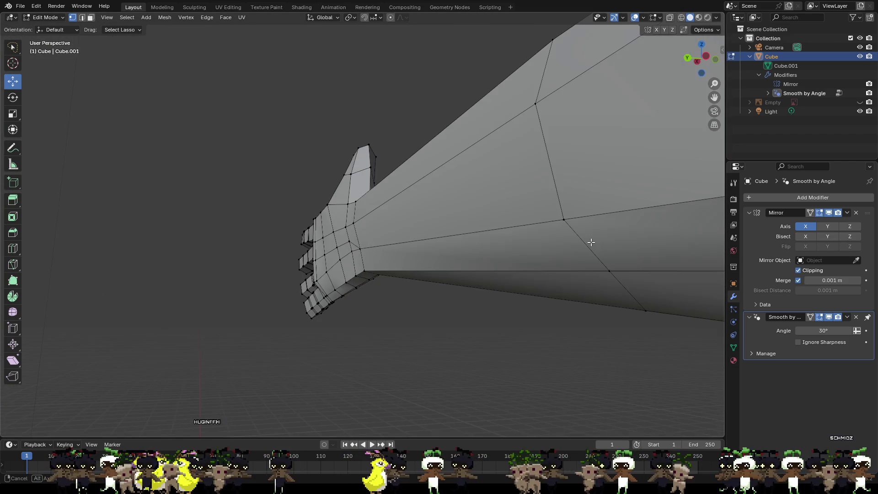
left_click(351, 252)
middle_click_drag(351, 252, 336, 228)
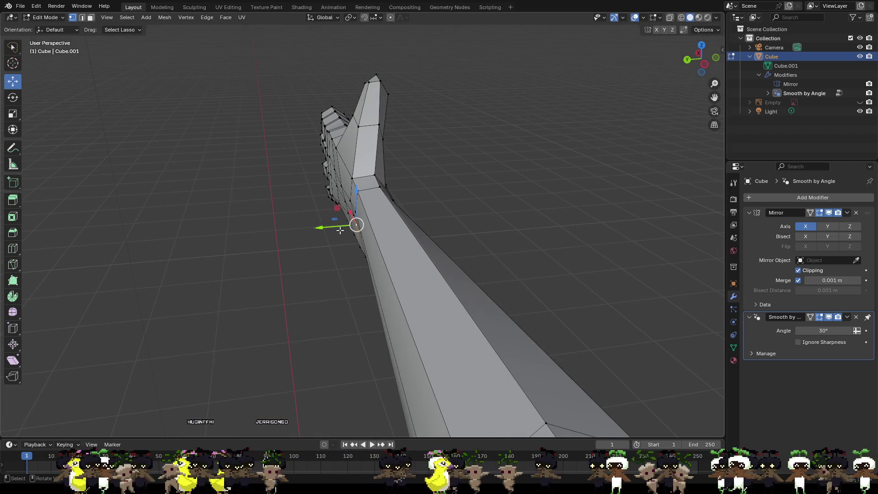
left_click_drag(336, 227, 330, 232)
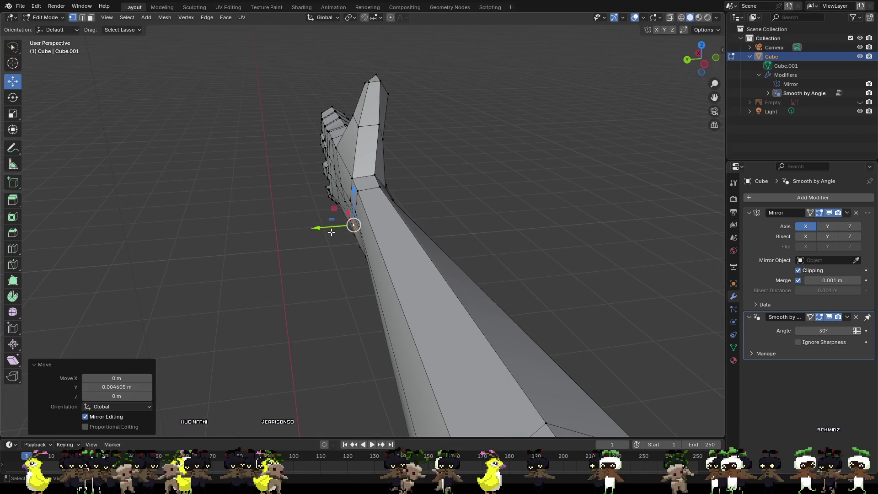
mouse_move(466, 222)
middle_mouse_down()
mouse_move(533, 212)
mouse_move(524, 219)
middle_mouse_up()
left_click(278, 238)
left_click(317, 239, "shift")
left_click(316, 228, "shift")
left_click(275, 225, "shift")
middle_click_drag(293, 221, 324, 230)
left_click_drag(314, 192, 313, 193)
mouse_move(453, 191)
middle_mouse_down()
mouse_move(518, 178)
mouse_move(550, 131)
mouse_move(584, 141)
middle_mouse_up()
left_click(518, 178)
scroll(549, 130, "up", 3)
left_click(345, 241)
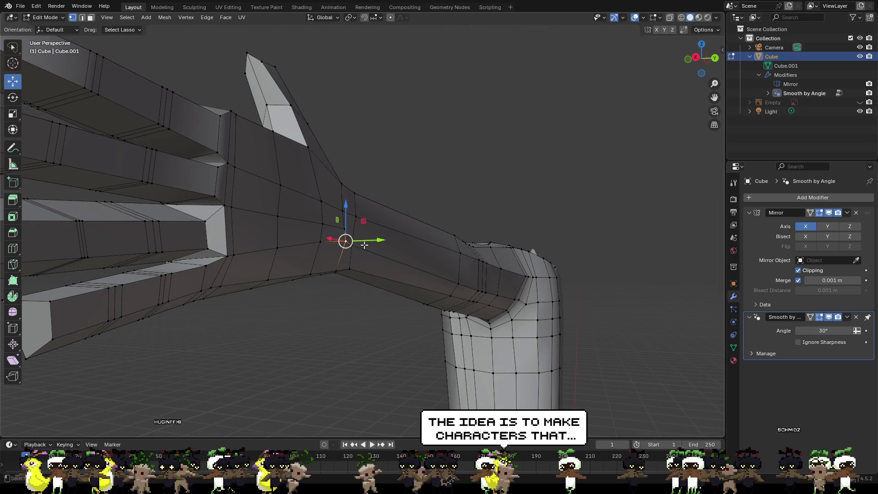
middle_click_drag(345, 241, 388, 263)
left_click_drag(389, 264, 393, 266)
left_click(555, 269)
middle_click_drag(554, 268, 491, 258)
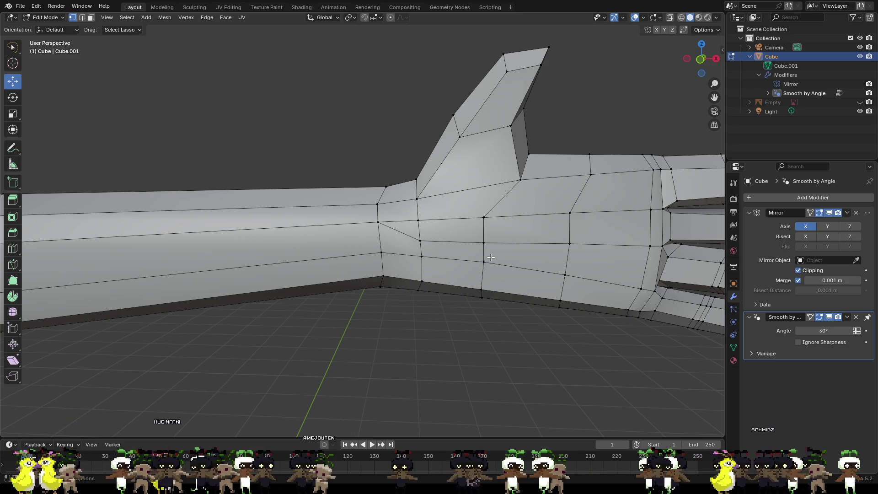
scroll(492, 258, "up", 3)
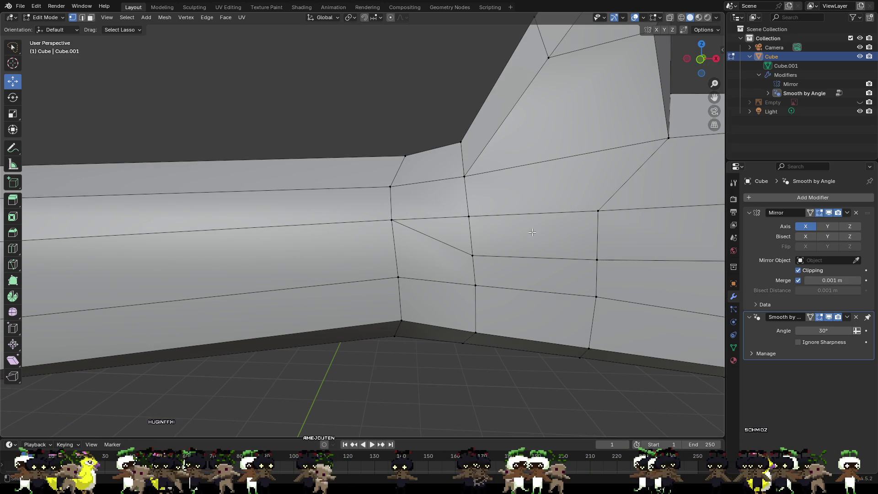
mouse_move(443, 224)
middle_mouse_down()
mouse_move(543, 253)
mouse_move(450, 233)
mouse_move(426, 183)
mouse_move(360, 236)
middle_mouse_up()
scroll(450, 232, "down", 6)
scroll(417, 166, "up", 4)
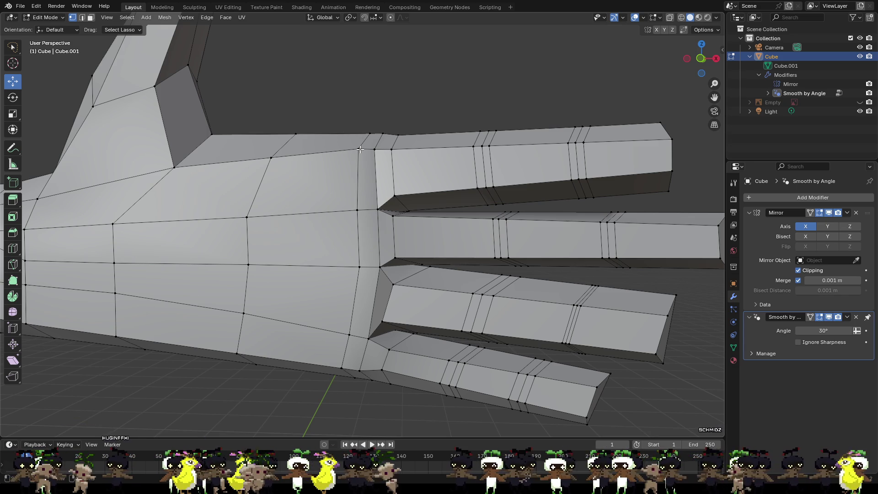
scroll(360, 150, "down", 3)
middle_click_drag(357, 124, 397, 123)
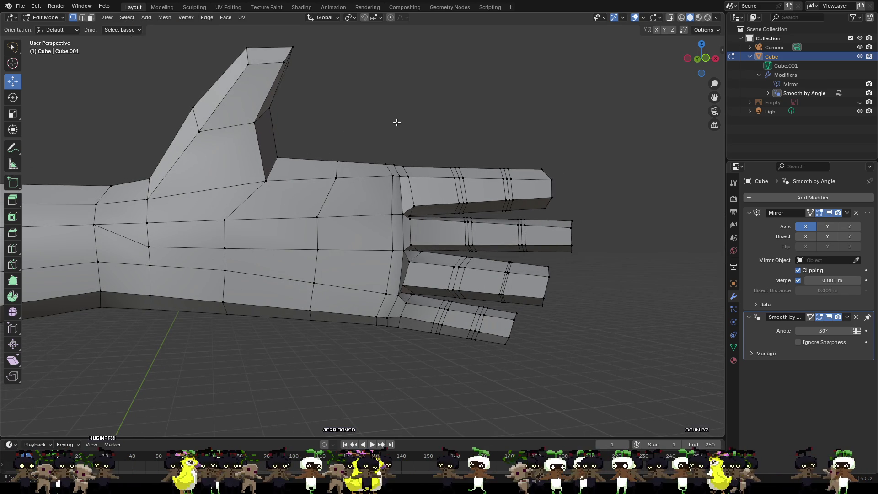
scroll(619, 212, "up", 2)
mouse_move(619, 212)
middle_mouse_down()
mouse_move(598, 227)
mouse_move(630, 226)
middle_mouse_up()
scroll(474, 198, "down", 2)
scroll(490, 191, "up", 4)
mouse_move(490, 190)
middle_mouse_down()
mouse_move(373, 190)
mouse_move(441, 216)
middle_mouse_up()
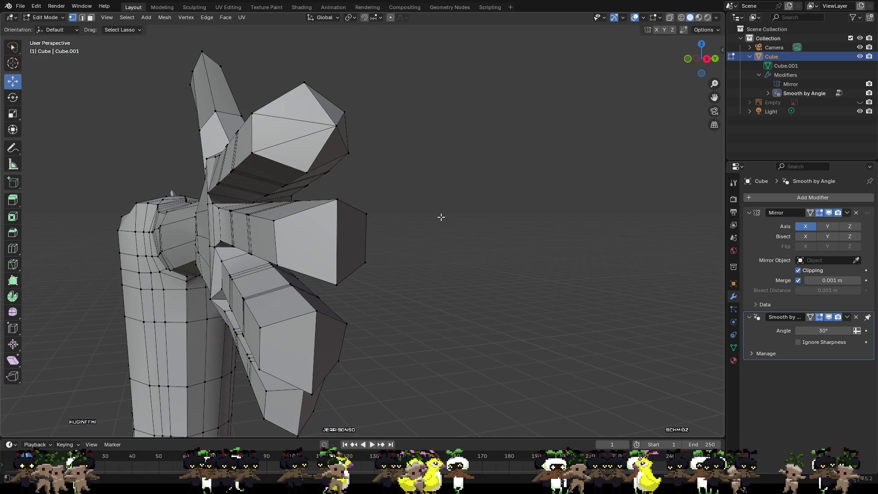
- Knife-cut across the first fingertip's end cap between its corner vertices
key("k")
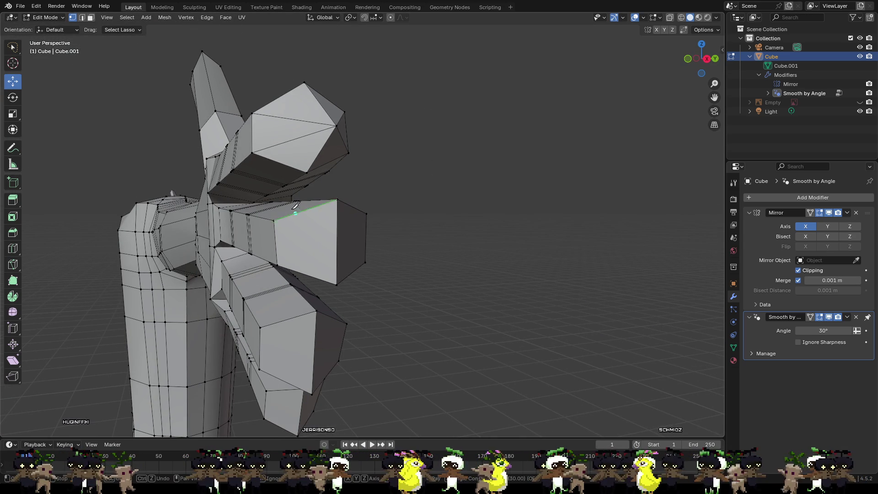
left_click(274, 221)
left_click(337, 241)
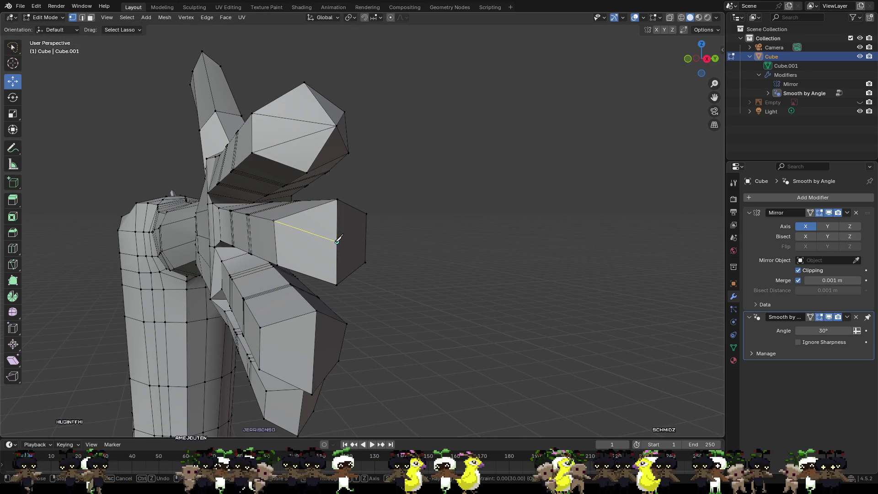
left_click(277, 265)
key("Return")
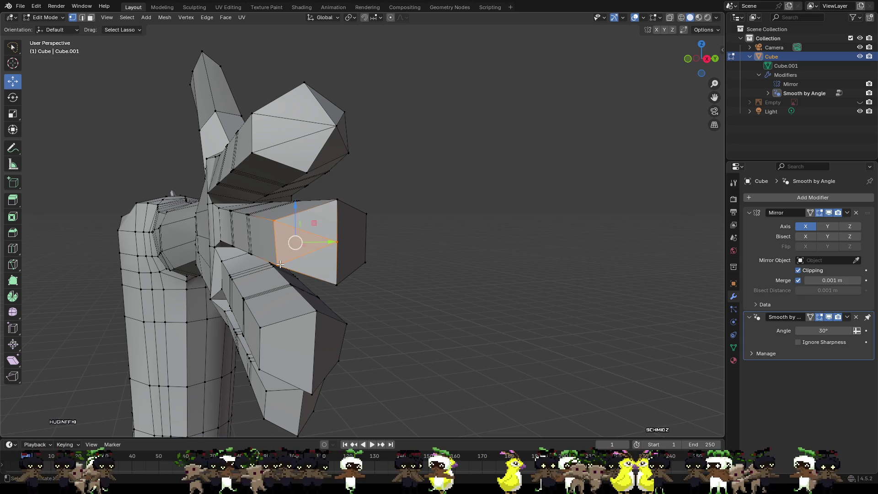
- Add two more knife cuts on the same fingertip cap, then clear the selection
middle_click_drag(396, 244, 376, 240)
key("k")
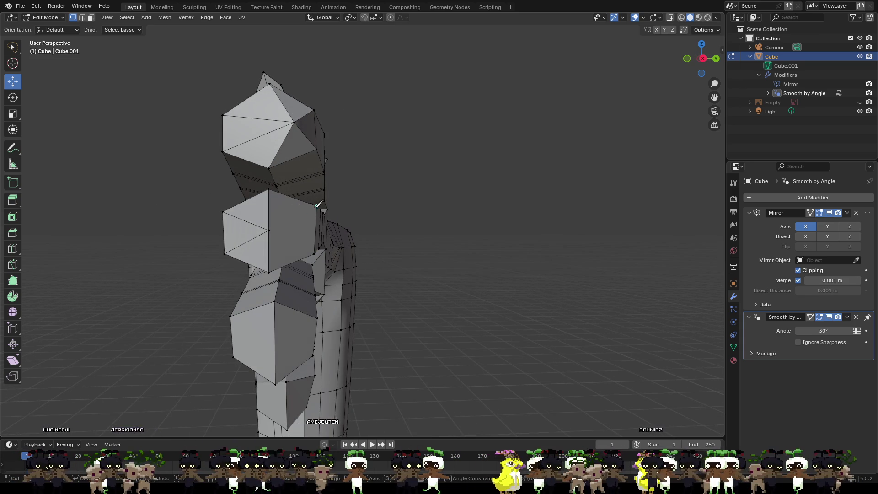
left_click(271, 232)
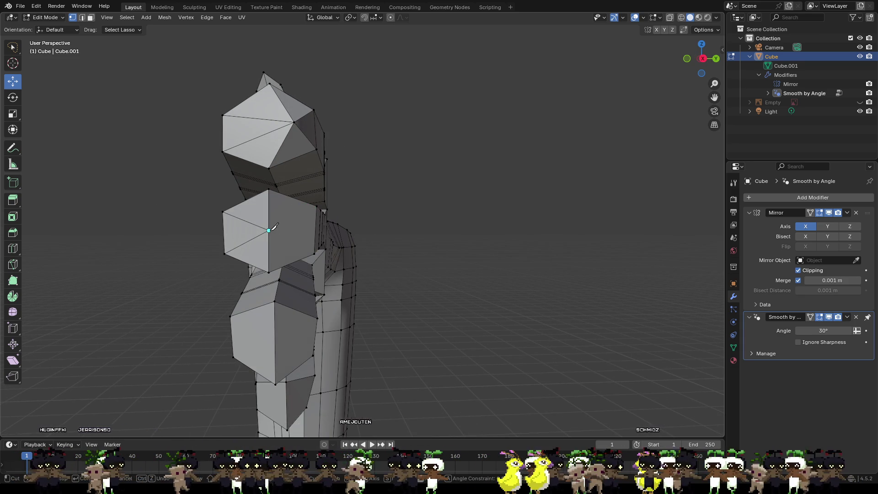
left_click(318, 207)
key("Return")
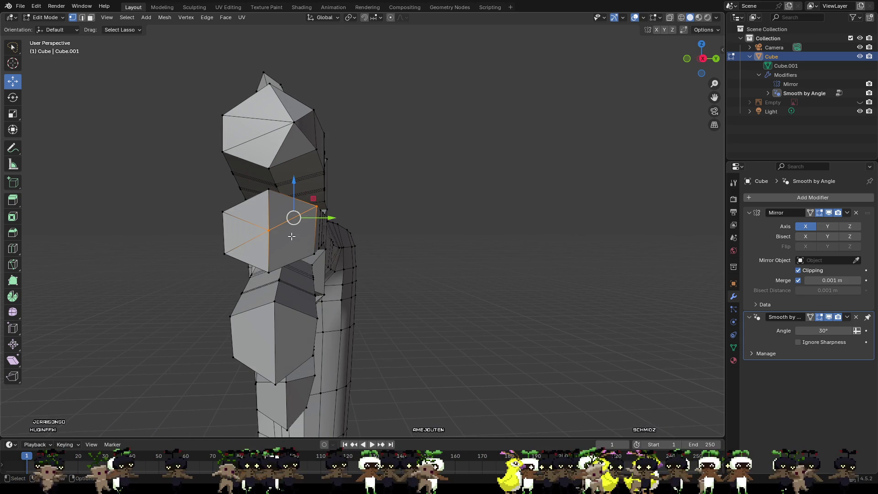
key("k")
left_click(269, 231)
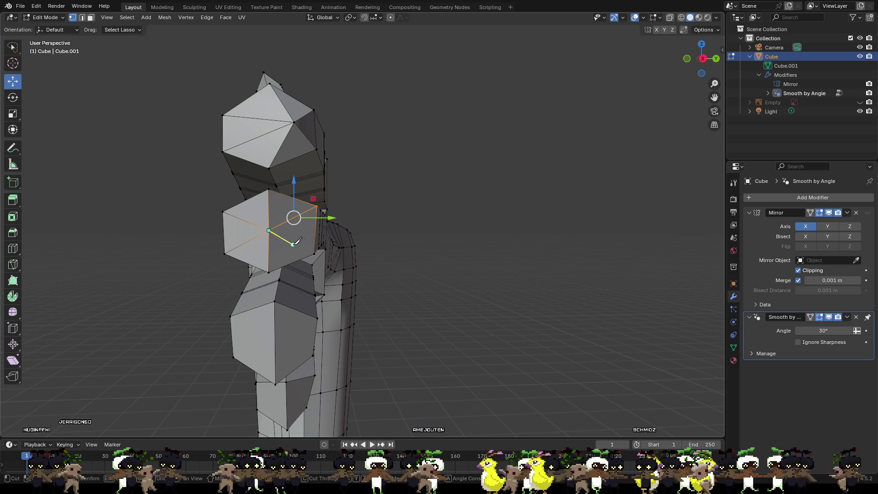
left_click(314, 253)
key("Return")
key("alt+a")
- Divide the next fingertip cap into triangles with two knife cuts through its centre vertex
mouse_move(417, 306)
middle_mouse_down()
mouse_move(416, 290)
mouse_move(355, 297)
middle_mouse_up()
key("k")
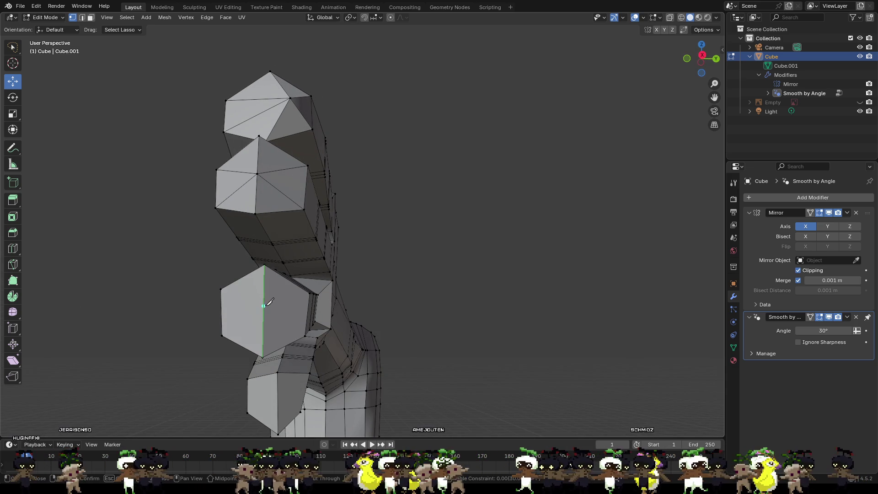
left_click(311, 293)
left_click(263, 313)
left_click(305, 336)
key("Return")
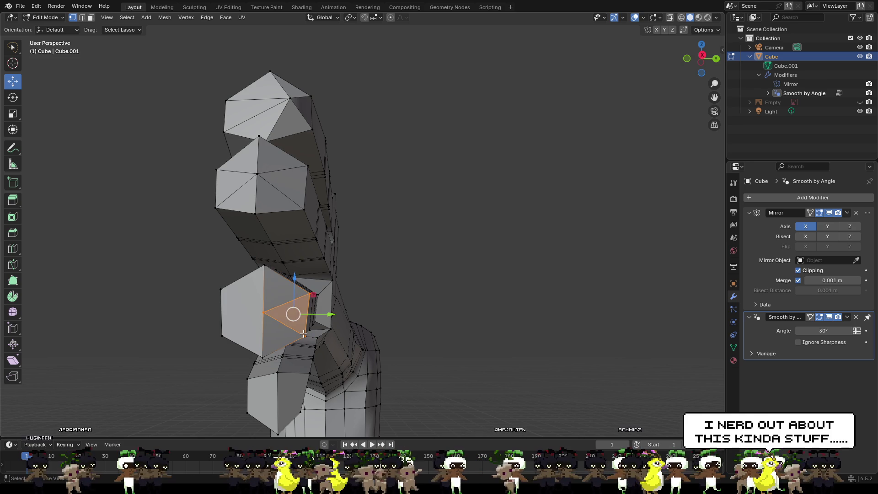
left_click(221, 289)
left_click(262, 313)
left_click(224, 335)
key("Return")
- Cut the lower fingertip cap with two knife cuts through its middle point
scroll(226, 334, "down", 1)
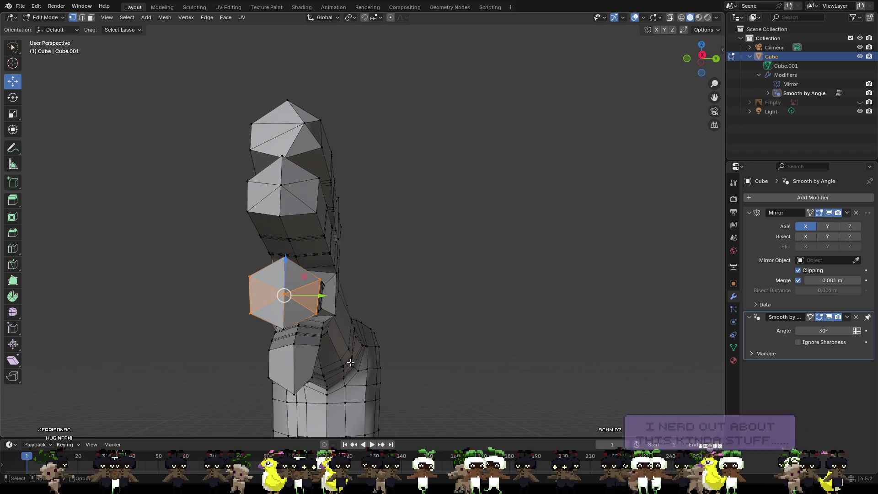
mouse_move(454, 399)
middle_mouse_down()
mouse_move(457, 388)
mouse_move(325, 375)
mouse_move(447, 330)
mouse_move(398, 408)
mouse_move(443, 309)
mouse_move(428, 282)
middle_mouse_up()
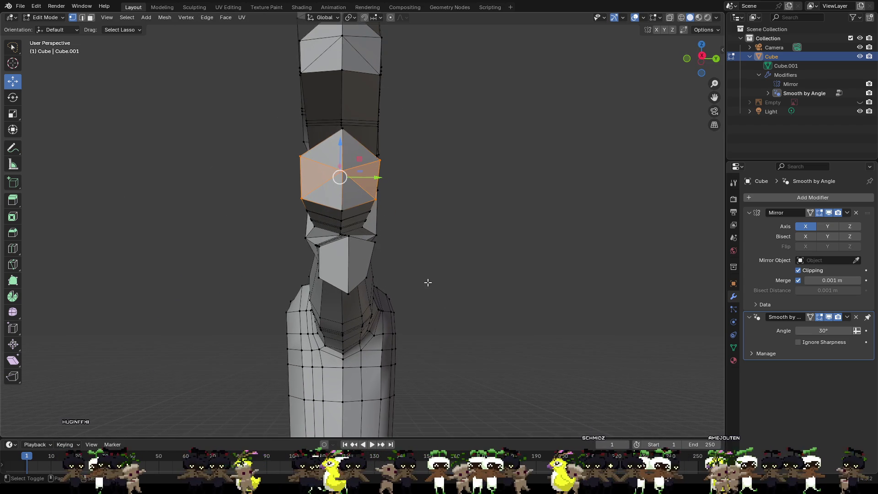
key("k")
left_click(375, 242)
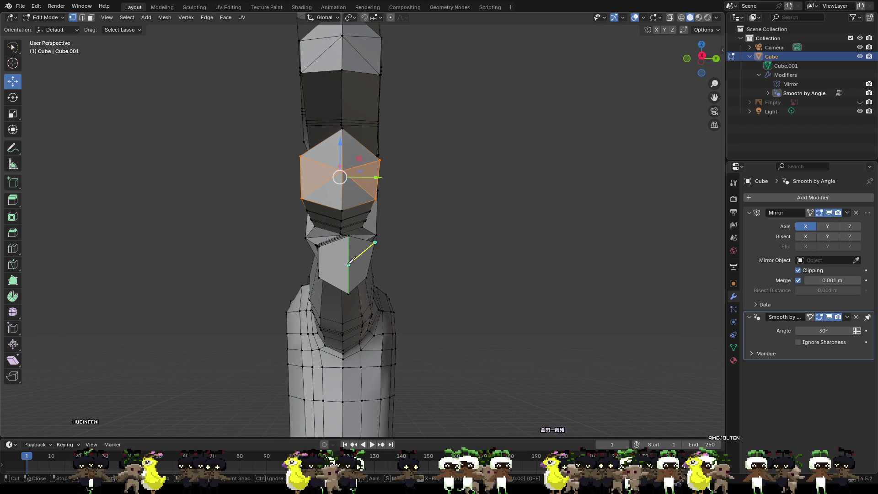
left_click(348, 265)
left_click(366, 277)
key("Return")
key("k")
left_click(319, 246)
left_click(349, 264)
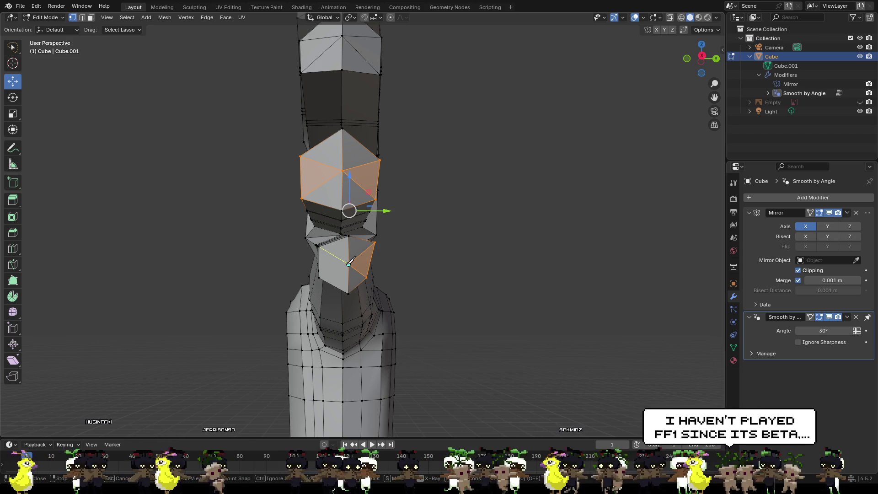
left_click(318, 278)
key("Return")
- Deselect, view the fingers from the side, and select a fingertip corner vertex
left_click(466, 285)
mouse_move(466, 285)
middle_mouse_down()
mouse_move(521, 292)
mouse_move(443, 276)
mouse_move(458, 275)
mouse_move(410, 256)
middle_mouse_up()
scroll(558, 296, "up", 5)
left_click(385, 262)
- Pull three fingertip tip vertices outward along X to lengthen the points
left_click_drag(412, 261, 439, 259)
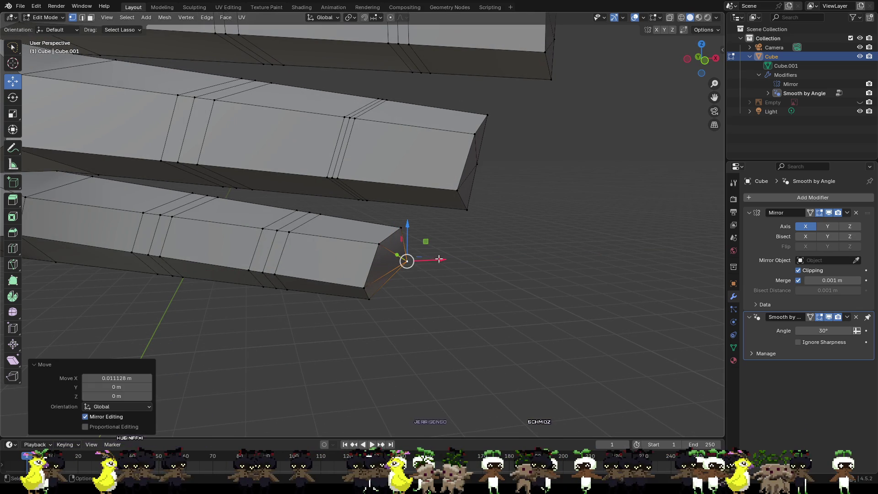
left_click(476, 162)
left_click_drag(509, 162, 530, 165)
left_click(545, 131)
mouse_move(546, 132)
middle_mouse_down()
mouse_move(556, 135)
mouse_move(519, 160)
middle_mouse_up()
left_click(452, 105)
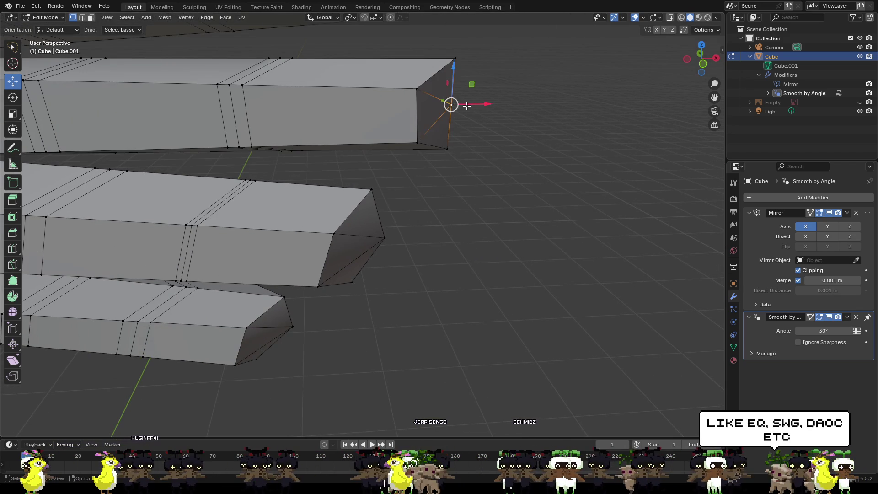
key("g")
key("x")
left_click(491, 105)
- Pull a fingertip cap's upper-right corner vertex slightly down, inward and along Y
middle_click_drag(497, 130, 391, 121)
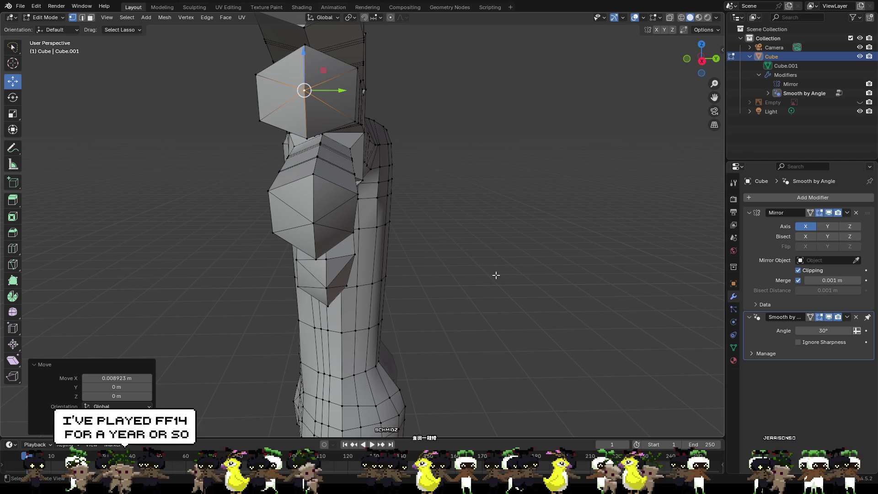
left_click(453, 210)
mouse_move(452, 210)
middle_mouse_down()
mouse_move(492, 209)
mouse_move(421, 235)
middle_mouse_up()
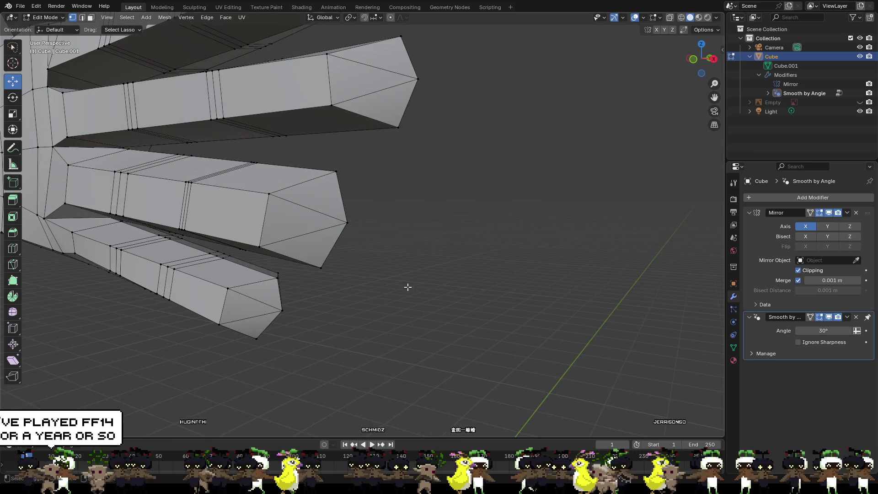
scroll(547, 260, "up", 2)
mouse_move(547, 259)
middle_mouse_down()
mouse_move(611, 204)
mouse_move(574, 229)
mouse_move(568, 245)
mouse_move(566, 231)
mouse_move(387, 226)
mouse_move(378, 241)
mouse_move(455, 272)
mouse_move(580, 298)
mouse_move(566, 271)
mouse_move(564, 171)
middle_mouse_up()
scroll(566, 231, "up", 2)
scroll(536, 242, "up", 2)
scroll(531, 240, "up", 2)
left_click(517, 225)
left_click(560, 77)
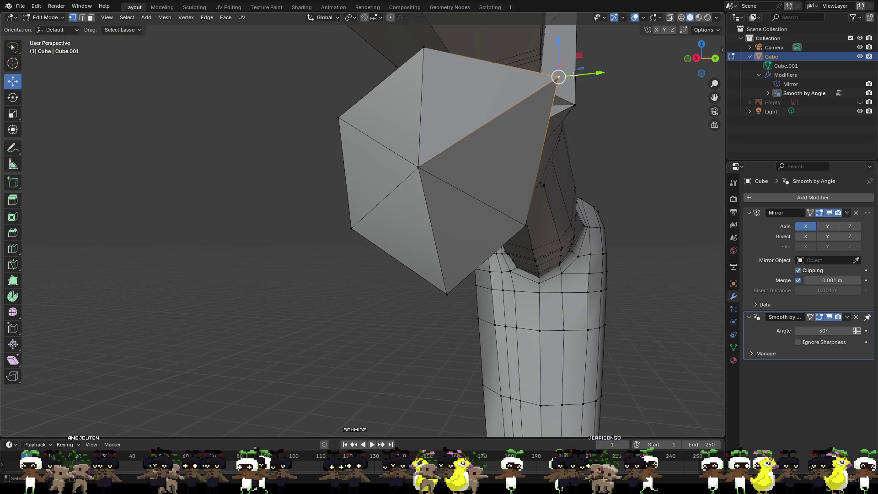
left_click_drag(577, 76, 560, 100)
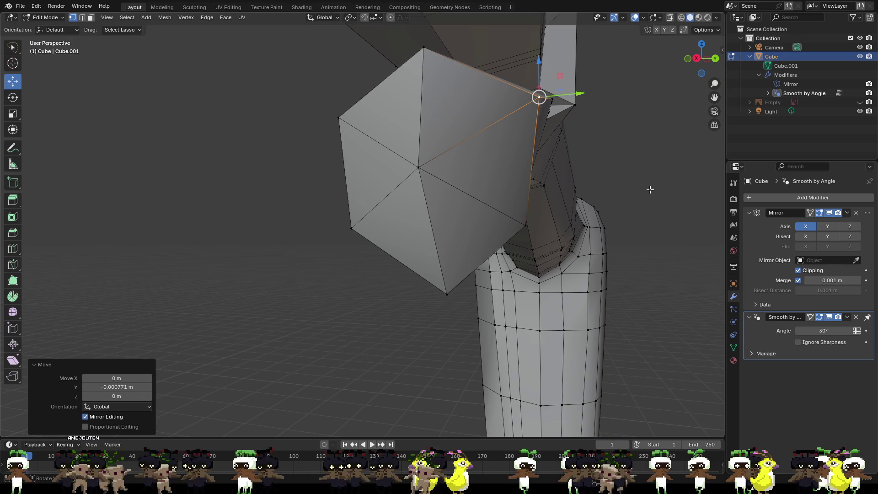
middle_click_drag(575, 98, 577, 275, "shift")
left_click_drag(580, 276, 595, 277)
- Move the cap's left corner vertex along X and then along Z to taper the tip
mouse_move(594, 277)
middle_mouse_down()
mouse_move(596, 294)
mouse_move(569, 298)
mouse_move(614, 286)
mouse_move(554, 269)
middle_mouse_up()
left_click(469, 252)
left_click(443, 229)
key("g")
key("x")
left_click(460, 209)
key("g")
key("z")
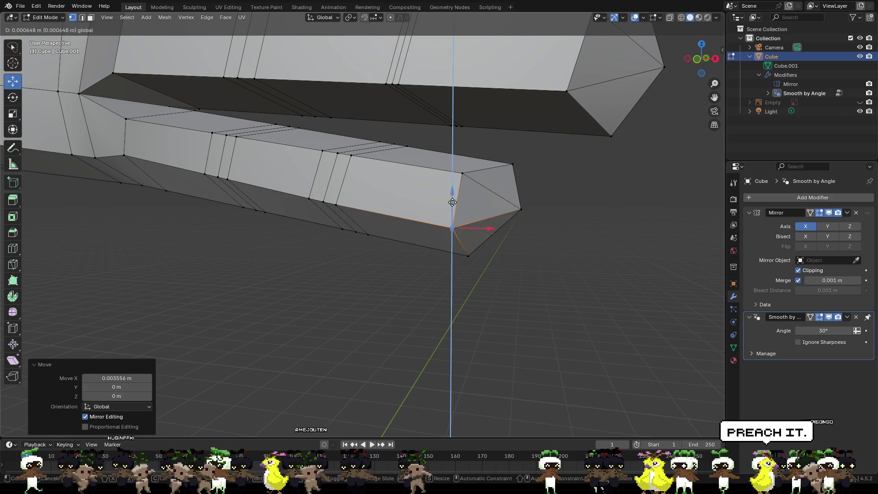
left_click(572, 228)
left_click(572, 228)
- Nudge a selected hand vertex slightly along Y, ending with the arm and torso in view
scroll(562, 235, "down", 8)
mouse_move(484, 235)
middle_mouse_down()
mouse_move(417, 221)
mouse_move(367, 235)
mouse_move(295, 228)
middle_mouse_up()
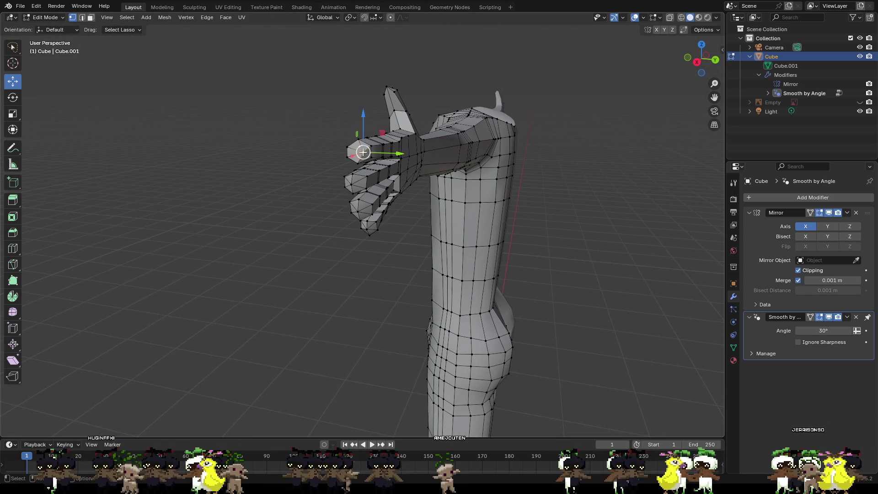
left_click_drag(386, 155, 378, 154)
mouse_move(379, 154)
middle_mouse_down()
mouse_move(295, 167)
mouse_move(287, 134)
mouse_move(314, 141)
mouse_move(423, 129)
middle_mouse_up()
scroll(423, 130, "down", 3)
mouse_move(430, 190)
middle_mouse_down()
mouse_move(449, 187)
mouse_move(394, 231)
mouse_move(497, 219)
middle_mouse_up()
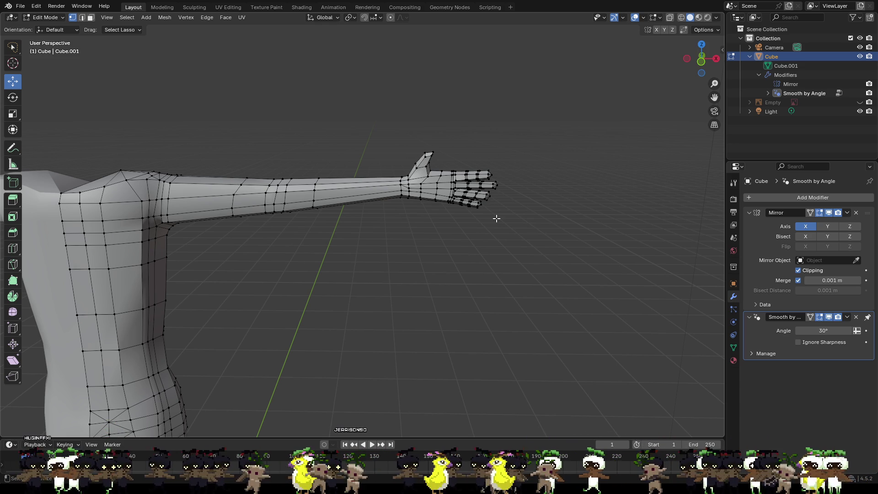
- Slide a pair of back-of-hand vertices and a lower hand vertex along X toward the fingers
scroll(496, 219, "up", 5)
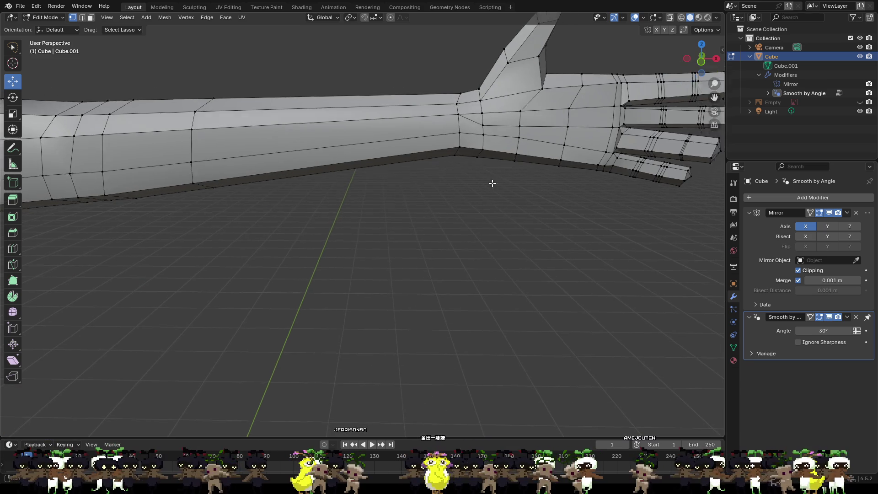
scroll(493, 180, "up", 2)
mouse_move(471, 183)
middle_mouse_down()
mouse_move(504, 143)
mouse_move(373, 108)
middle_mouse_up()
left_click(384, 115)
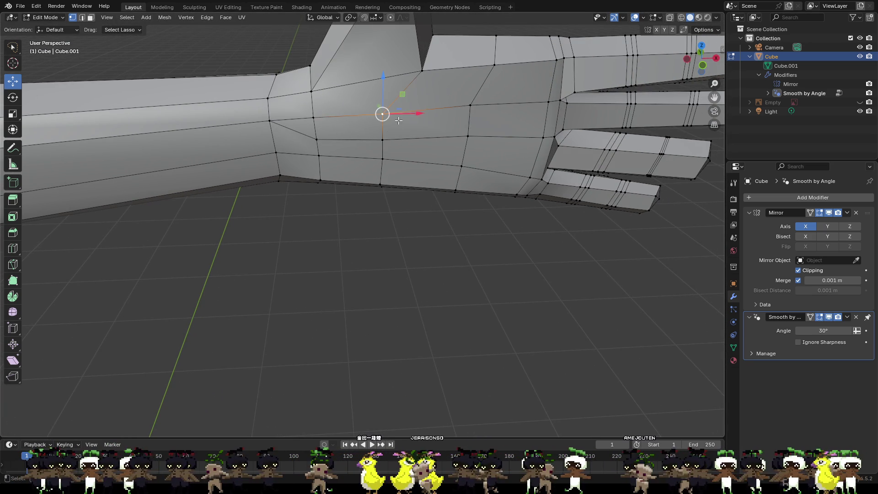
left_click(383, 140, "shift")
key("g")
key("x")
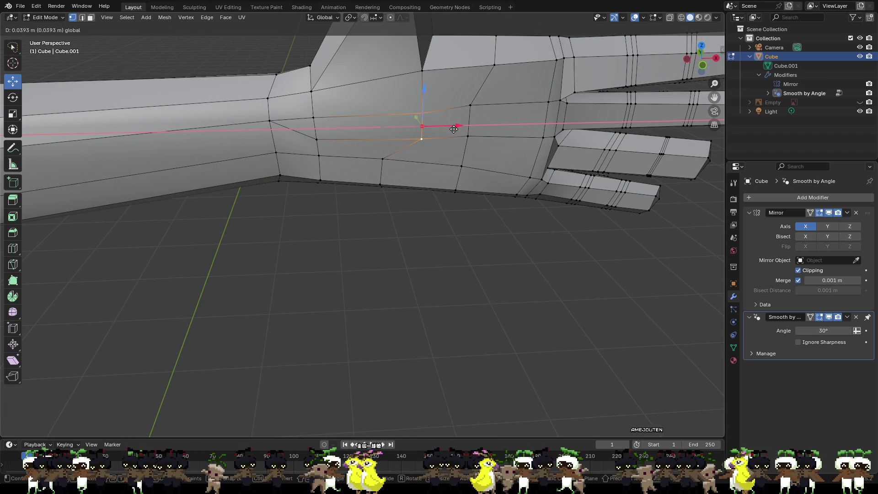
left_click(452, 128)
left_click(382, 158)
key("g")
key("x")
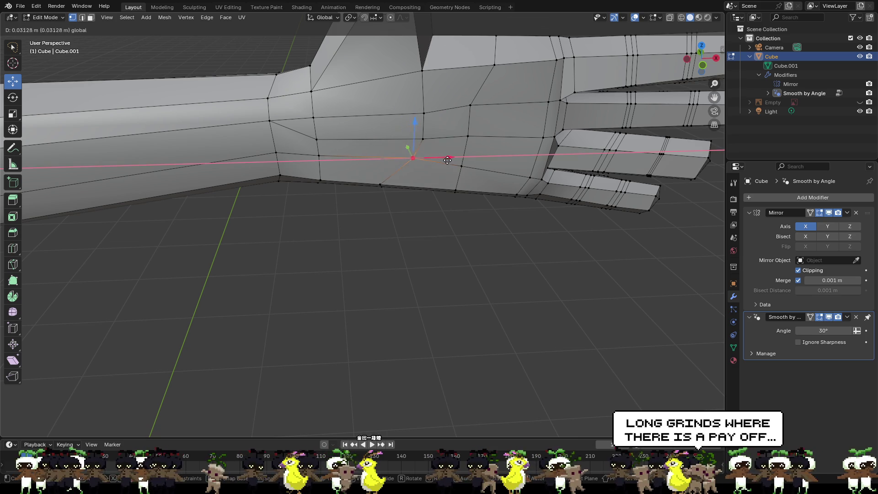
left_click(450, 161)
- Nudge a side hand vertex slightly up and along Y with the gizmo
scroll(434, 200, "down", 3)
mouse_move(435, 200)
middle_mouse_down()
mouse_move(322, 175)
mouse_move(494, 198)
mouse_move(504, 220)
mouse_move(402, 204)
mouse_move(433, 256)
mouse_move(293, 157)
middle_mouse_up()
middle_click_drag(375, 155, 488, 186)
left_click_drag(400, 198, 406, 178)
mouse_move(425, 183)
middle_mouse_down()
mouse_move(439, 176)
mouse_move(432, 181)
mouse_move(450, 191)
middle_mouse_up()
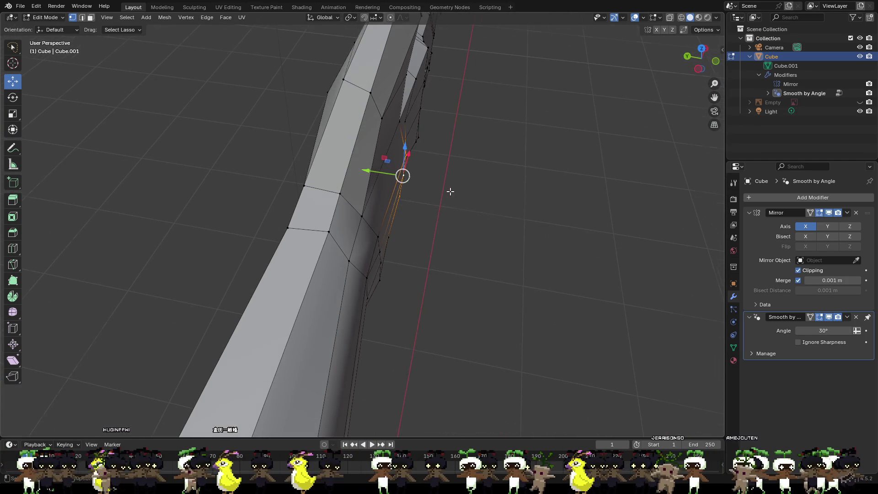
mouse_move(393, 177)
left_mouse_down()
mouse_move(384, 176)
mouse_move(391, 172)
left_mouse_up()
left_click(449, 173)
- Select the face on the palm's underside from a side angle
middle_click_drag(448, 172, 366, 135)
scroll(360, 132, "up", 2)
scroll(363, 187, "down", 3)
mouse_move(363, 188)
middle_mouse_down()
mouse_move(486, 138)
mouse_move(401, 210)
mouse_move(410, 243)
mouse_move(384, 211)
middle_mouse_up()
left_click(342, 173, "shift")
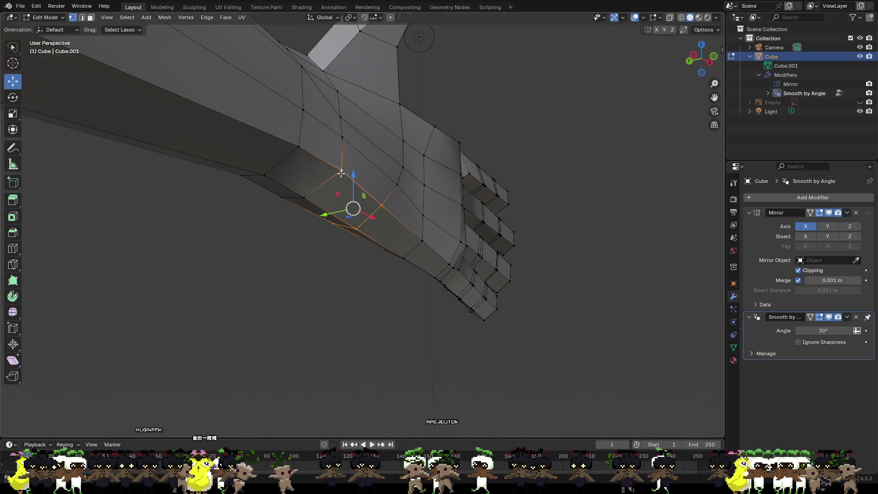
- Lower the palm's bottom face straight down along Z
left_click(306, 196, "shift")
mouse_move(281, 200)
middle_mouse_down()
mouse_move(293, 208)
mouse_move(282, 216)
middle_mouse_up()
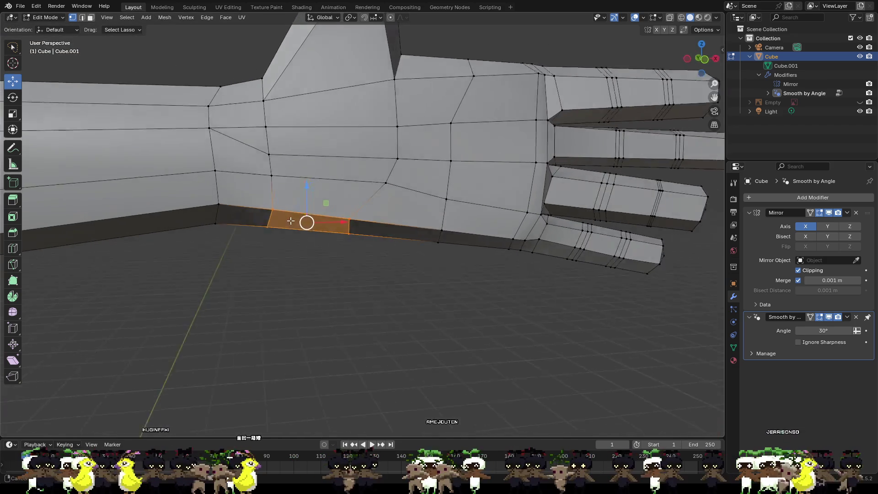
scroll(283, 216, "up", 2)
key("g")
key("z")
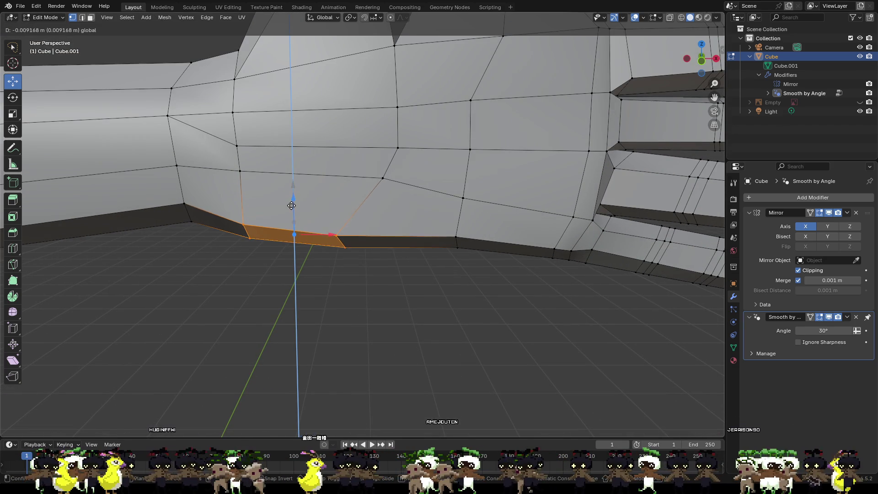
left_click(291, 208)
- Slightly lower a wrist edge and the wrist edge loop below the palm
left_click(239, 172)
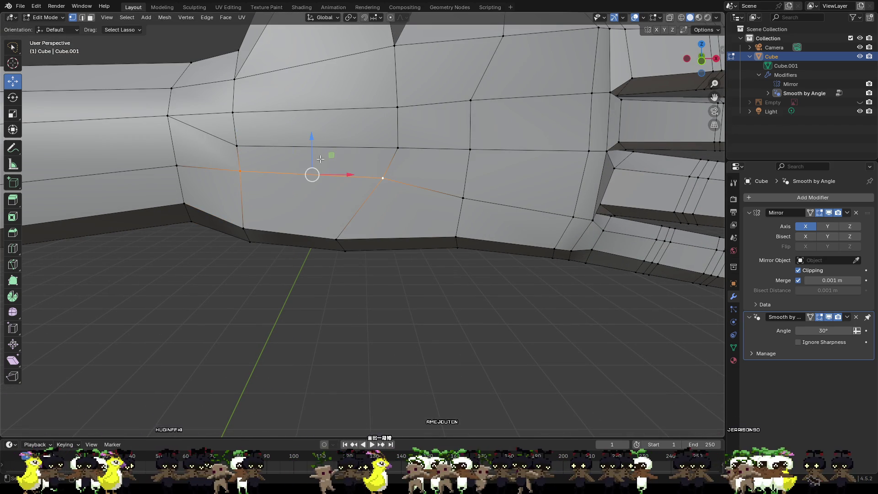
key("g")
key("z")
left_click(312, 174)
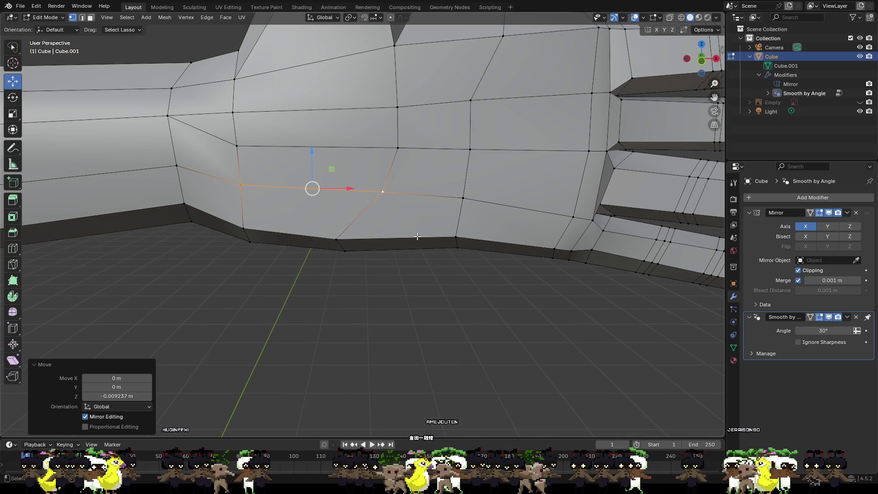
left_click(461, 258)
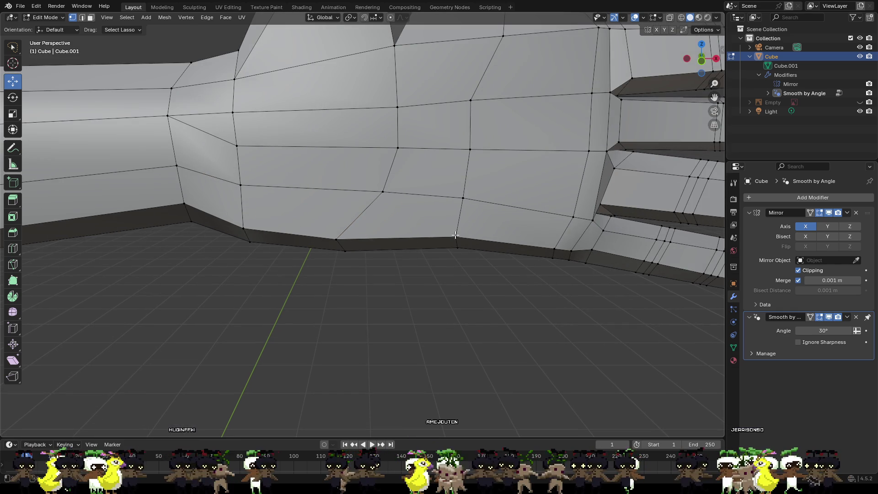
left_click(455, 235, "alt")
mouse_move(455, 235)
middle_mouse_down()
mouse_move(452, 196)
mouse_move(451, 237)
mouse_move(473, 307)
mouse_move(456, 209)
middle_mouse_up()
left_click_drag(452, 209, 462, 249)
left_click(481, 287)
mouse_move(480, 286)
middle_mouse_down()
mouse_move(525, 303)
mouse_move(388, 260)
mouse_move(449, 277)
middle_mouse_up()
scroll(526, 304, "down", 5)
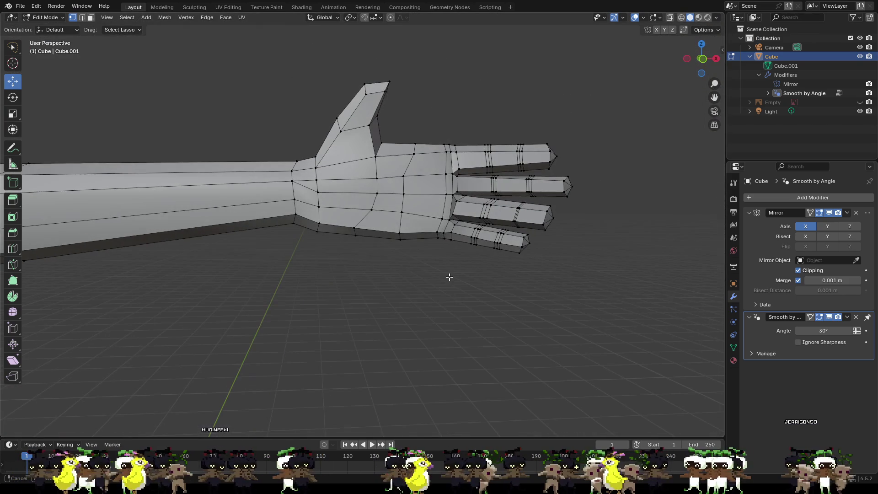
scroll(375, 215, "up", 4)
- Shift a palm vertex and a vertex under the hand sideways along X
left_click(266, 185)
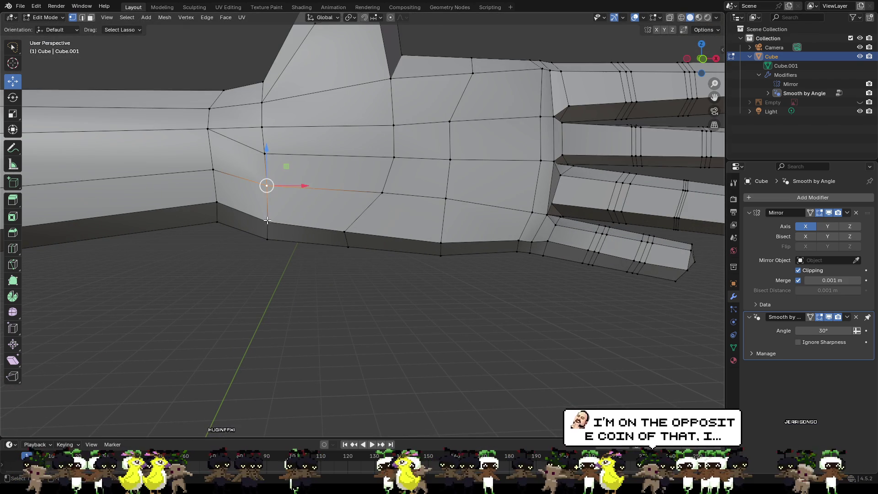
key("g")
key("x")
left_click(277, 201)
mouse_move(276, 202)
middle_mouse_down()
mouse_move(441, 180)
mouse_move(455, 231)
middle_mouse_up()
left_click(430, 202)
key("g")
key("x")
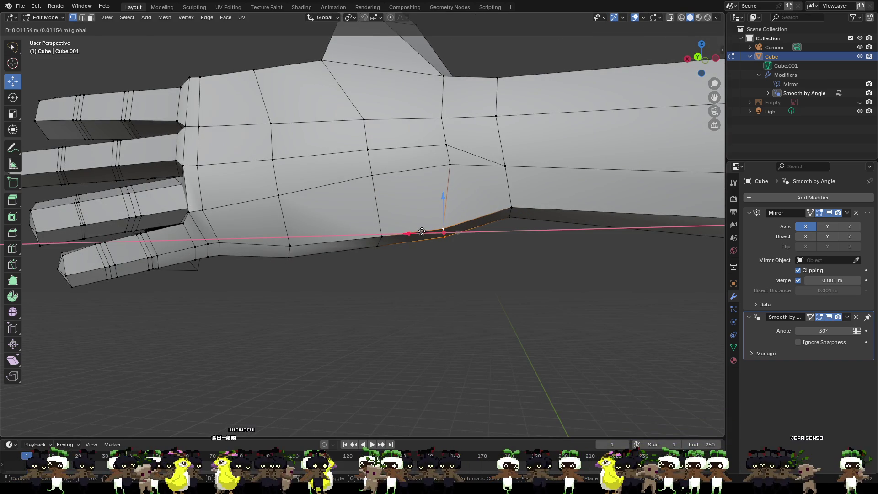
left_click(421, 232)
- Lower the upper wrist vertex along Z to even out the wrist contour
left_click(450, 164)
key("g")
key("z")
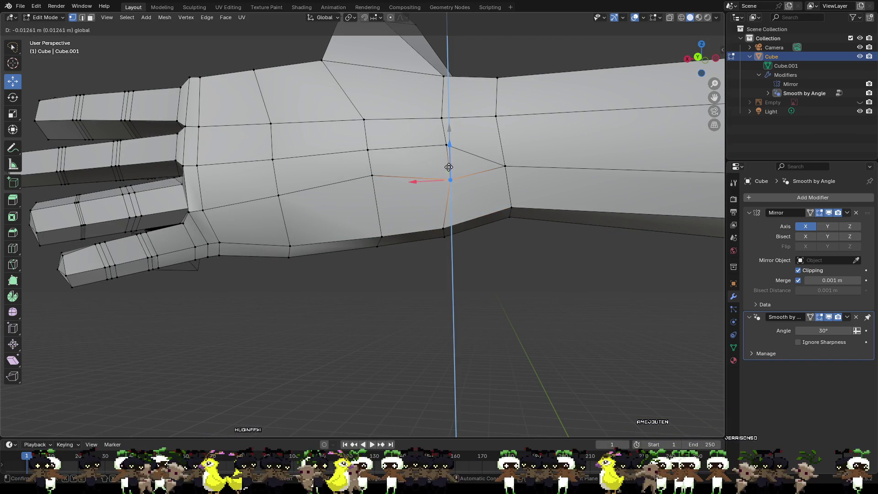
left_click(449, 179)
mouse_move(448, 180)
middle_mouse_down()
mouse_move(503, 251)
mouse_move(379, 161)
middle_mouse_up()
key("g")
key("z")
left_click(439, 223)
mouse_move(482, 270)
middle_mouse_down()
mouse_move(541, 306)
mouse_move(601, 286)
mouse_move(678, 288)
mouse_move(440, 273)
mouse_move(631, 281)
mouse_move(414, 290)
mouse_move(457, 288)
mouse_move(434, 295)
mouse_move(443, 280)
mouse_move(475, 290)
mouse_move(479, 363)
mouse_move(488, 239)
mouse_move(299, 266)
mouse_move(559, 320)
middle_mouse_up()
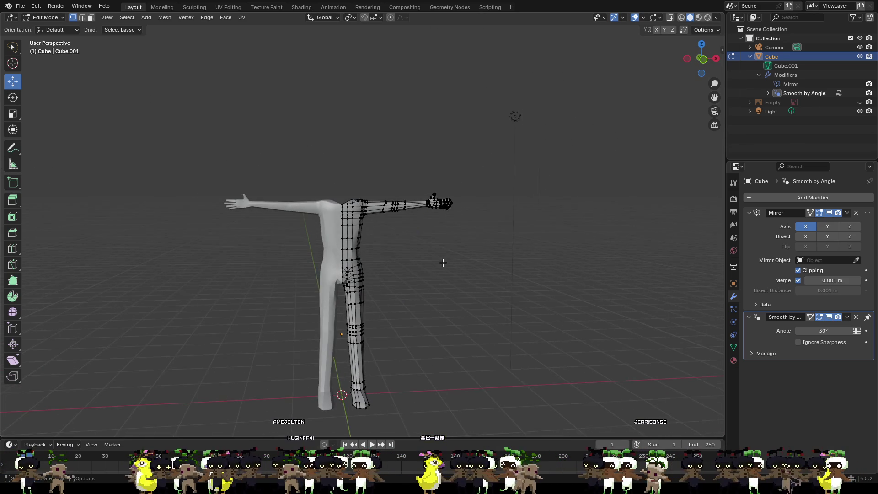
- Add a Ctrl+R loop cut on the forearm and slide it beside the wrist
scroll(440, 256, "up", 4)
scroll(442, 221, "up", 6)
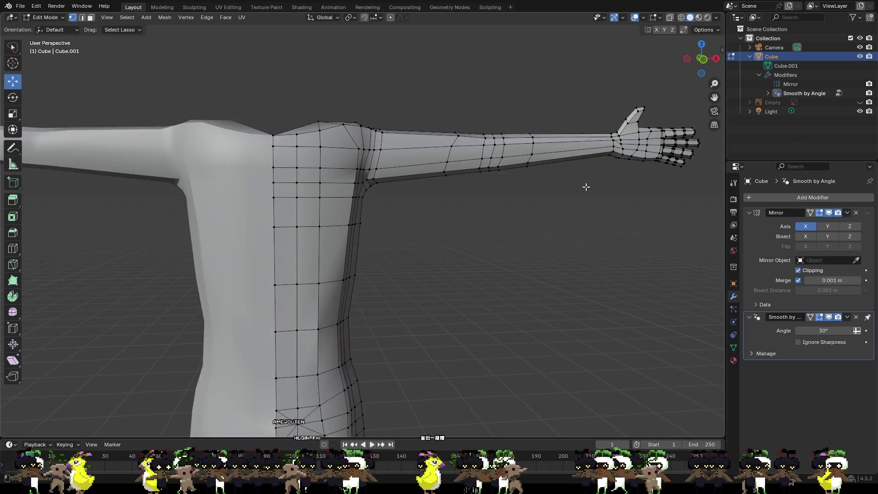
mouse_move(446, 161)
middle_mouse_down()
mouse_move(412, 138)
mouse_move(414, 144)
mouse_move(383, 155)
mouse_move(450, 153)
mouse_move(282, 174)
mouse_move(179, 152)
mouse_move(190, 170)
mouse_move(124, 158)
mouse_move(258, 133)
mouse_move(252, 243)
mouse_move(270, 175)
mouse_move(265, 144)
mouse_move(316, 121)
mouse_move(271, 137)
mouse_move(207, 138)
middle_mouse_up()
scroll(380, 161, "up", 2)
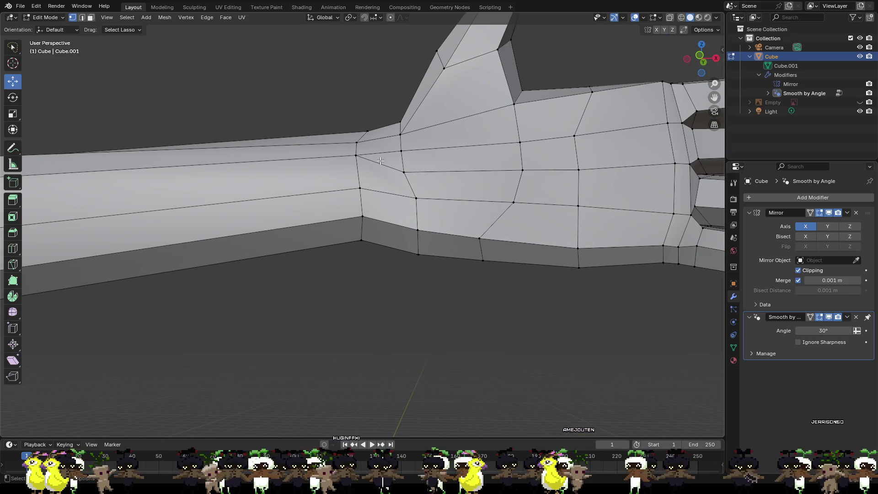
key("ctrl+r")
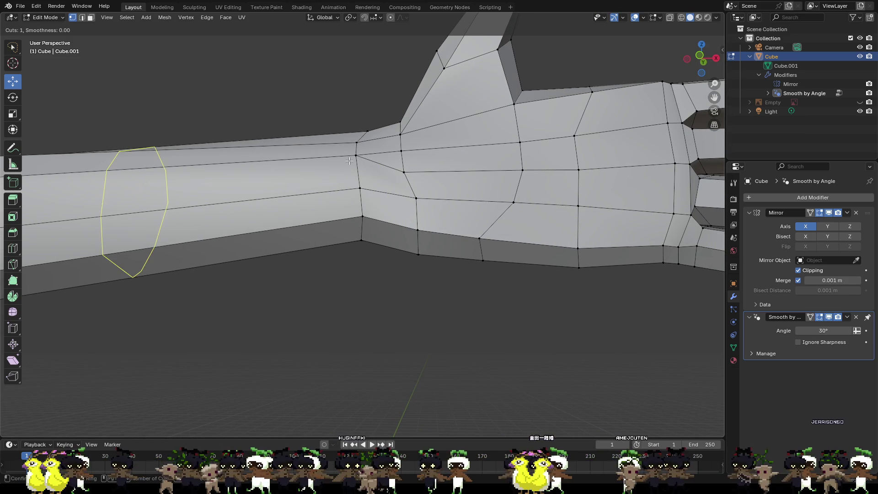
left_click(349, 161)
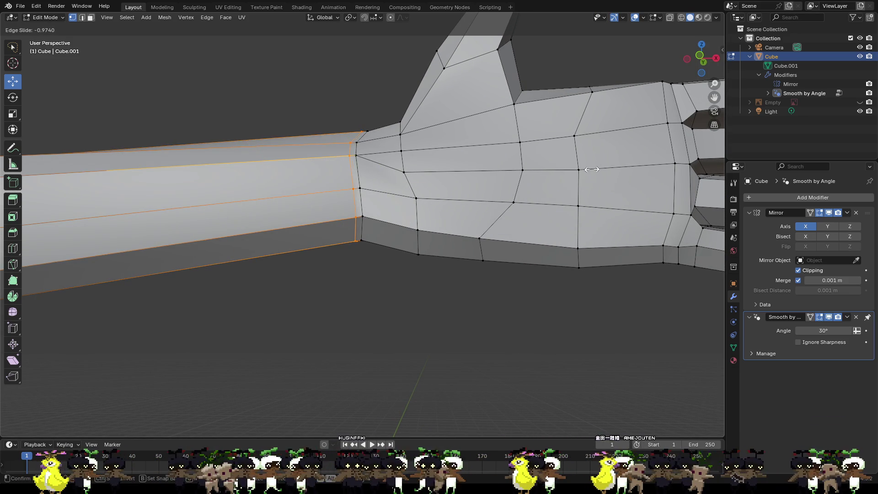
left_click(392, 180)
left_click(401, 244)
- Insert a second edge loop right by the wrist
key("ctrl+r")
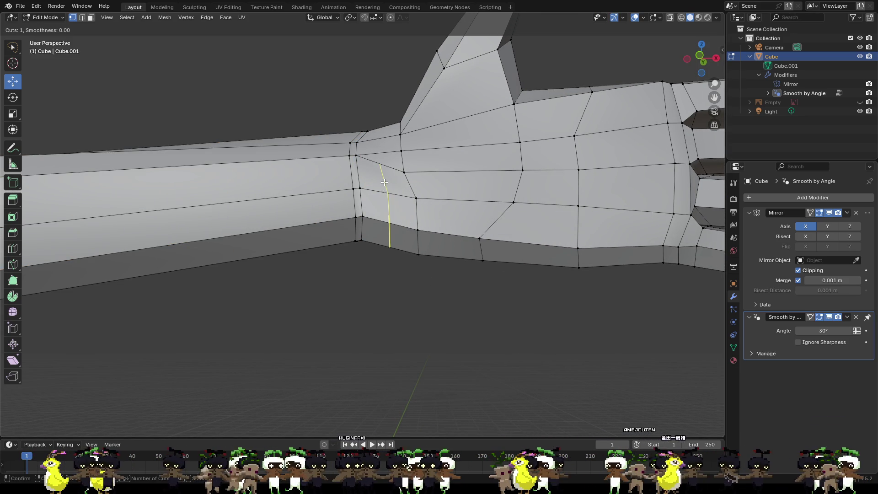
left_click(384, 182)
left_click(391, 208)
left_click(403, 289)
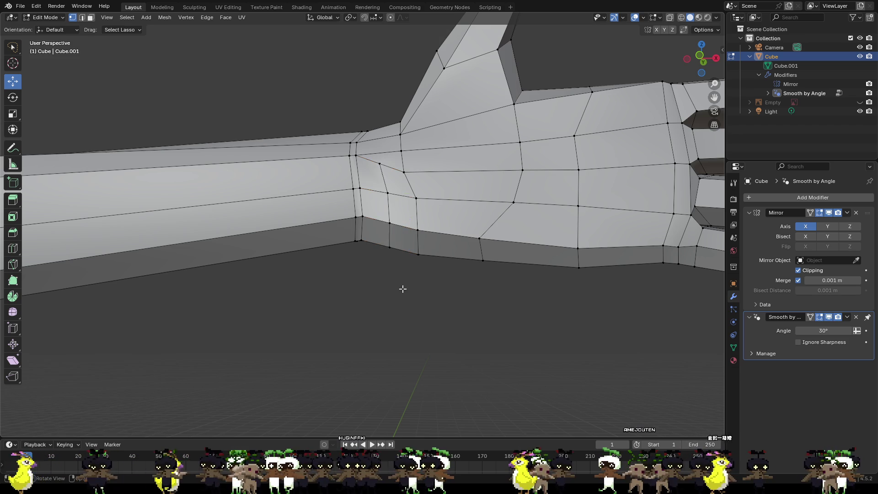
middle_click_drag(408, 240, 399, 246)
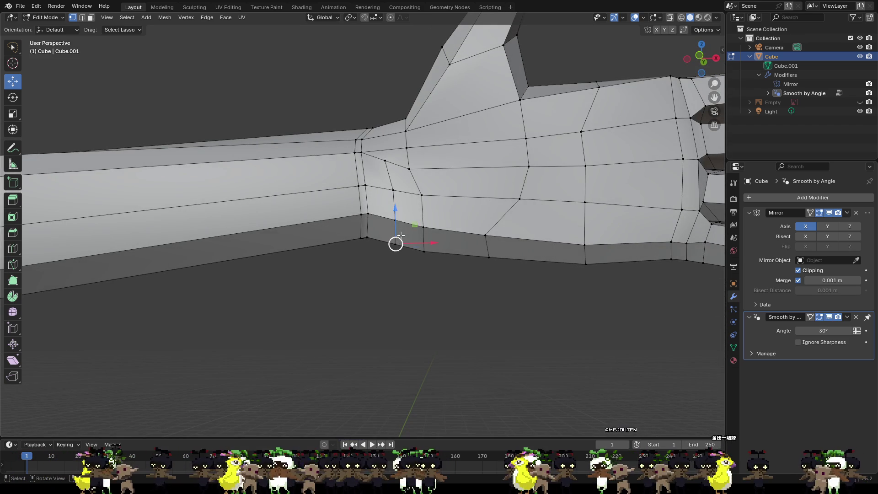
scroll(397, 222, "down", 5)
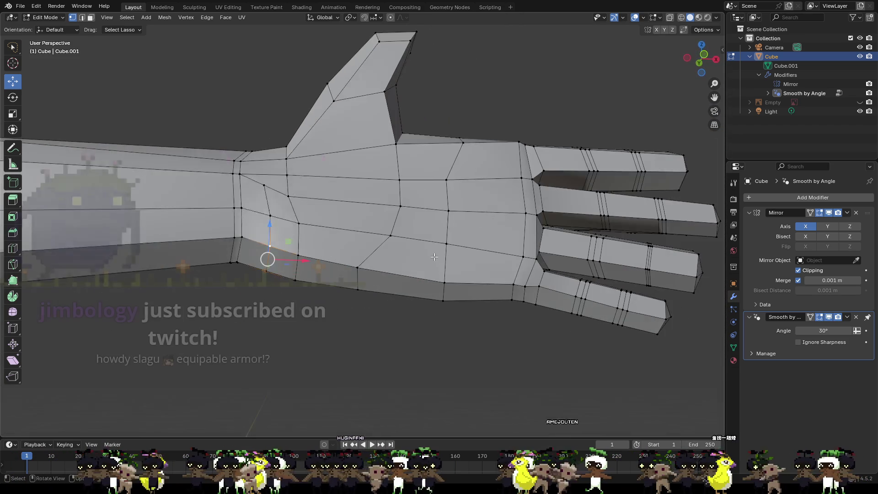
scroll(333, 265, "up", 5)
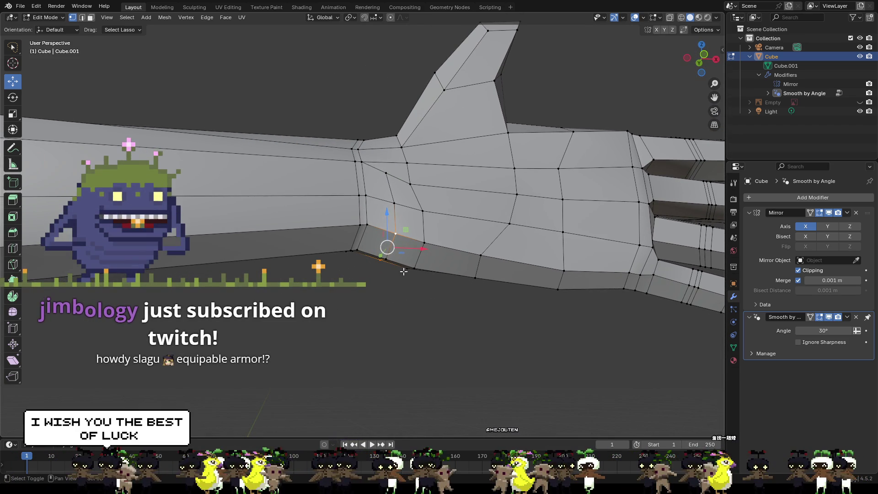
- Move the lower wrist vertices about 0.007 m, excluding X, to blend into the palm
left_click(387, 259, "shift")
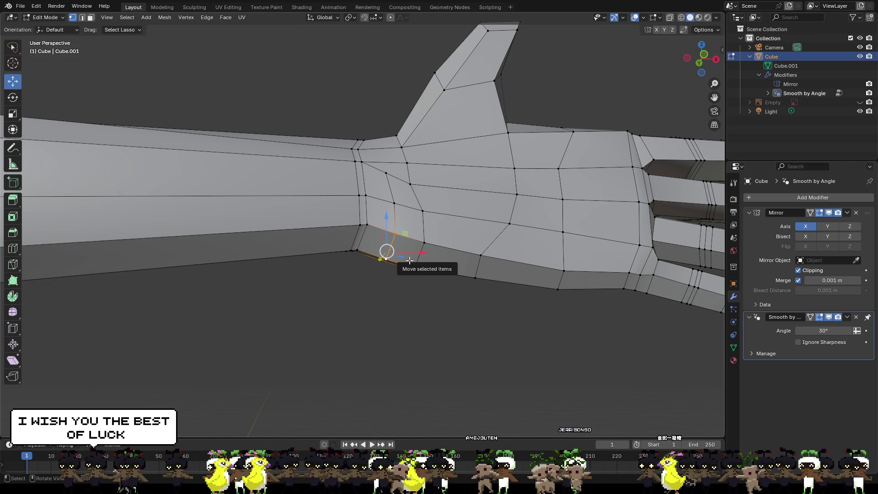
key("g")
key("shift+x")
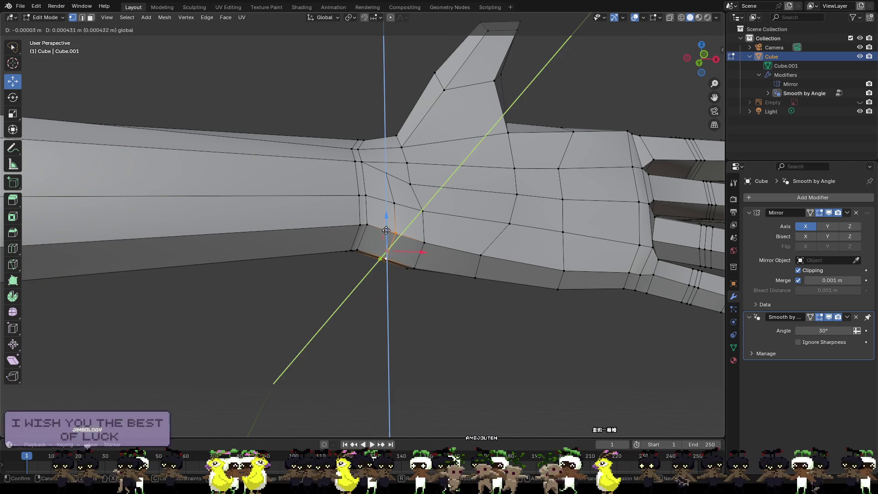
left_click(386, 224)
mouse_move(386, 223)
middle_mouse_down()
mouse_move(394, 203)
mouse_move(397, 246)
middle_mouse_up()
scroll(402, 294, "down", 2)
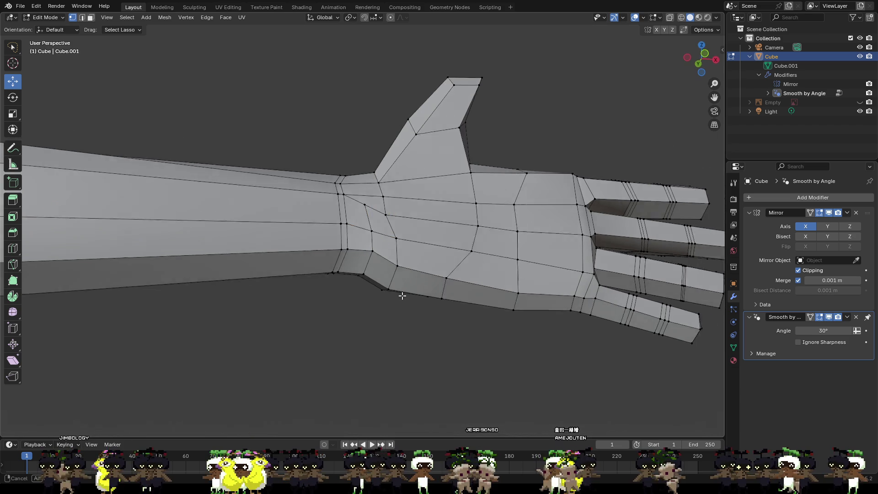
scroll(382, 313, "up", 3)
scroll(401, 295, "down", 12)
mouse_move(315, 290)
middle_mouse_down()
mouse_move(415, 290)
mouse_move(515, 265)
middle_mouse_up()
scroll(481, 295, "down", 3)
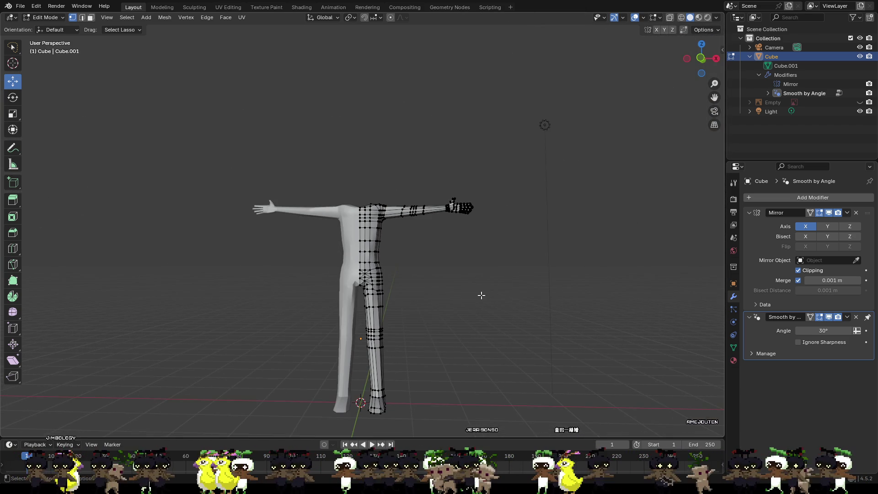
- Pull the inner-leg edge near the crotch slightly inward
middle_click_drag(436, 308, 467, 251, "shift")
scroll(467, 251, "up", 5)
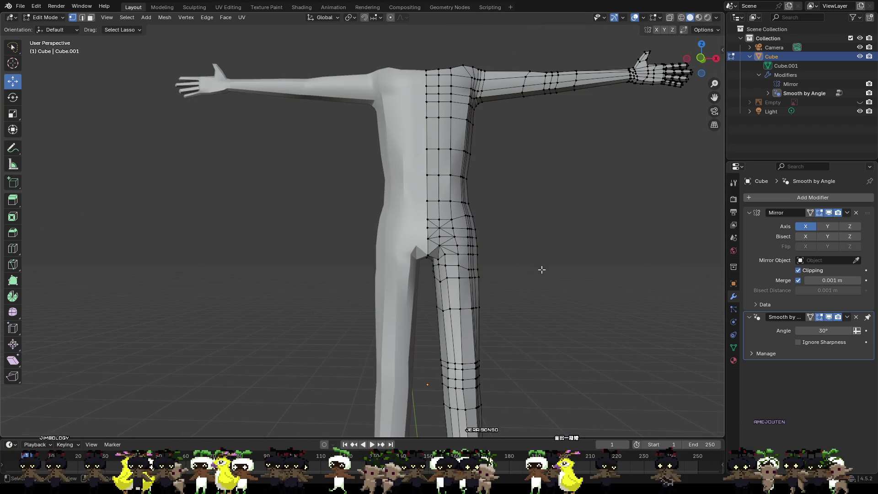
scroll(480, 257, "down", 4)
scroll(459, 249, "up", 5)
middle_click_drag(465, 261, 462, 128, "shift")
scroll(487, 166, "up", 5)
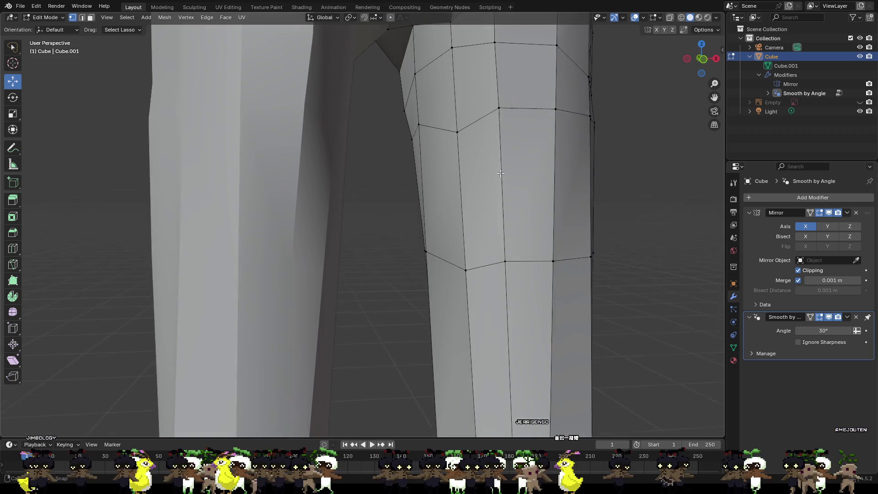
middle_click_drag(501, 172, 432, 131)
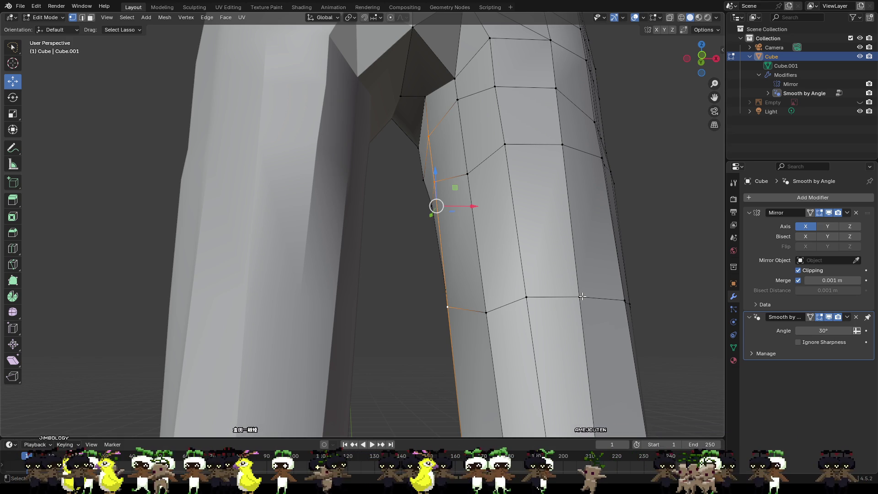
scroll(581, 292, "down", 3)
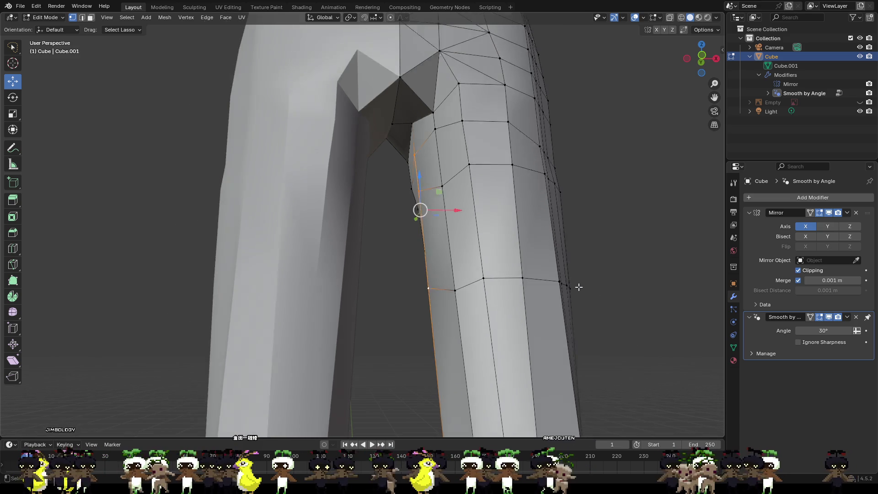
mouse_move(555, 315)
middle_mouse_down("shift")
mouse_move(610, 196)
mouse_move(598, 163)
mouse_move(602, 190)
mouse_move(633, 213)
mouse_move(621, 237)
mouse_move(571, 217)
middle_mouse_up("shift")
scroll(570, 218, "down", 4)
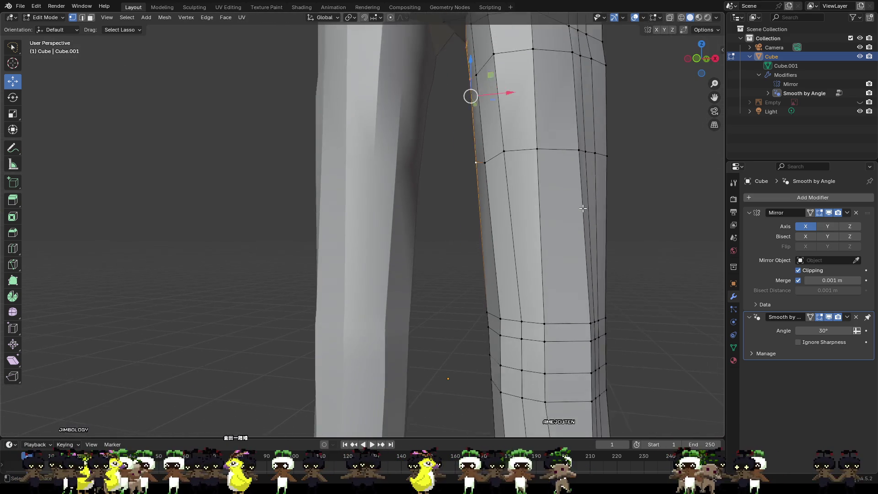
mouse_move(494, 153)
left_mouse_down()
mouse_move(486, 146)
mouse_move(493, 151)
left_mouse_up()
mouse_move(493, 151)
middle_mouse_down()
mouse_move(492, 165)
mouse_move(539, 164)
middle_mouse_up()
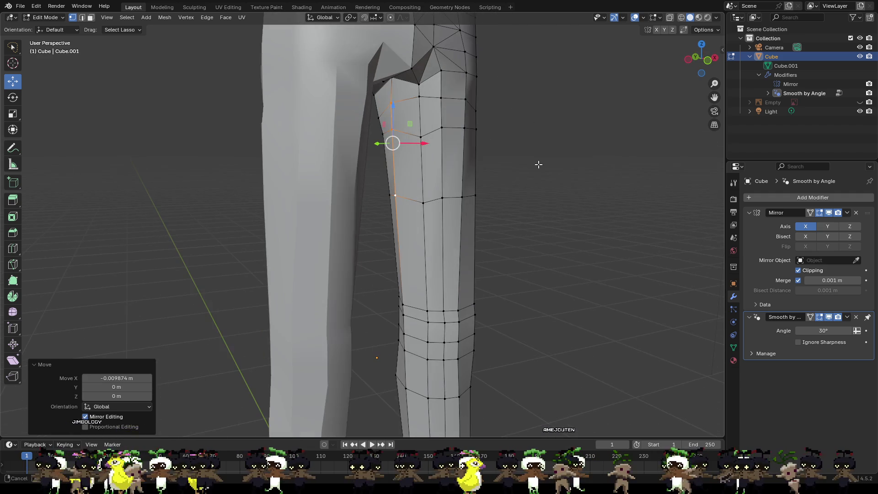
mouse_move(441, 159)
middle_mouse_down()
mouse_move(492, 157)
mouse_move(383, 196)
mouse_move(531, 166)
mouse_move(528, 154)
mouse_move(493, 134)
mouse_move(351, 70)
mouse_move(557, 78)
mouse_move(417, 79)
middle_mouse_up()
- Shift a vertex on the leg along X
left_click(425, 78)
left_click_drag(417, 78, 406, 84)
left_click(410, 154)
mouse_move(433, 208)
middle_mouse_down()
mouse_move(445, 197)
mouse_move(396, 210)
mouse_move(365, 202)
middle_mouse_up()
mouse_move(444, 229)
middle_mouse_down()
mouse_move(624, 152)
mouse_move(544, 176)
mouse_move(468, 182)
middle_mouse_up()
middle_click_drag(421, 161, 367, 137)
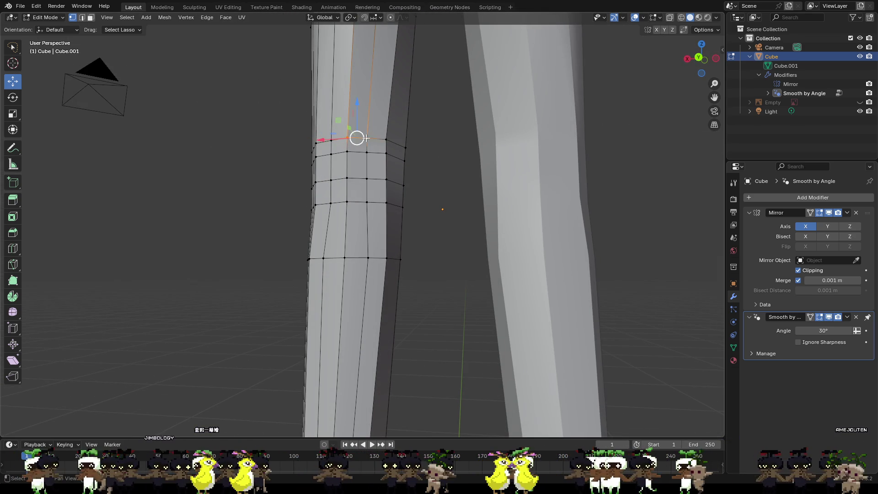
middle_click_drag(418, 157, 505, 176)
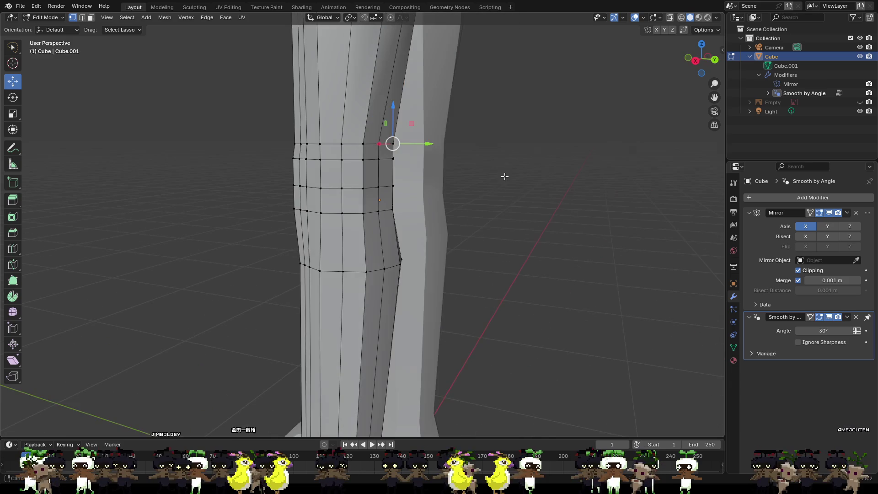
- Push the knee ring vertices along Y by about 0.016 m
left_click_drag(411, 143, 400, 146)
mouse_move(400, 145)
middle_mouse_down()
mouse_move(297, 150)
mouse_move(300, 144)
middle_mouse_up()
left_click(301, 143)
left_click_drag(298, 143, 282, 141)
middle_click_drag(282, 141, 493, 141)
mouse_move(415, 167)
middle_mouse_down()
mouse_move(447, 173)
mouse_move(467, 162)
middle_mouse_up()
scroll(457, 172, "down", 2)
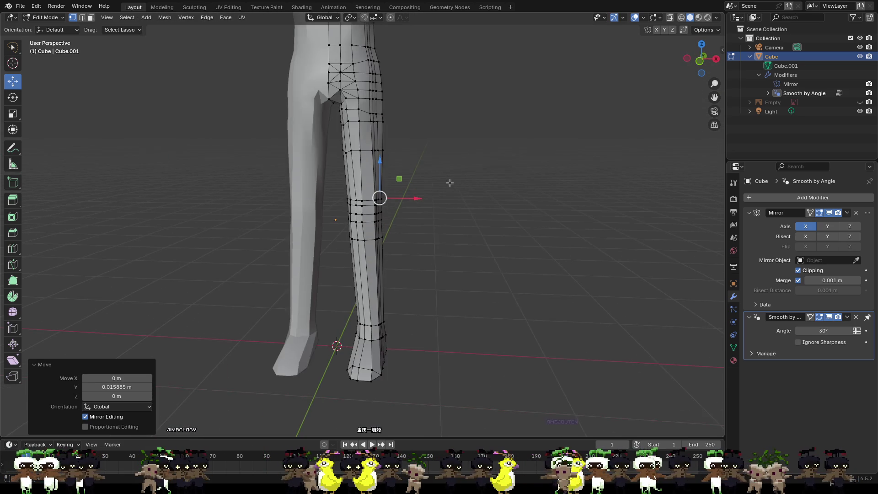
- Move the vertex at the top of the leg along X
scroll(408, 181, "up", 3)
left_click(415, 77)
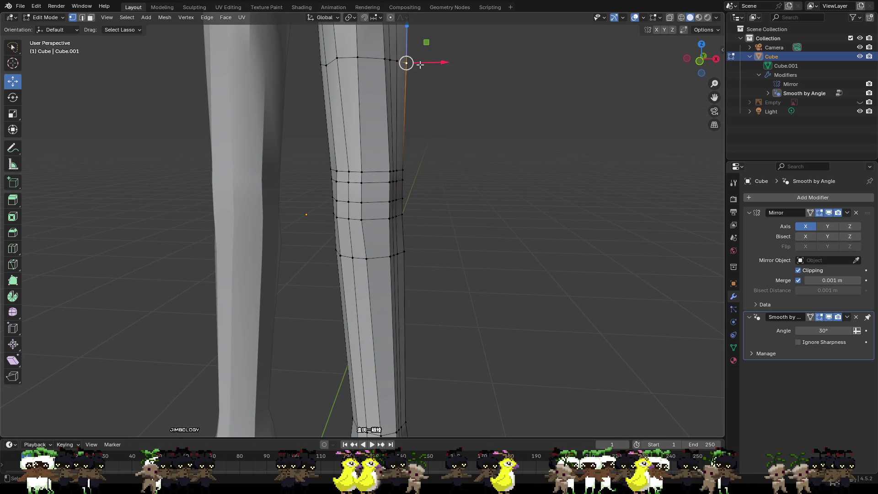
key("g")
key("x")
left_click(418, 69)
left_click(429, 98)
scroll(429, 98, "down", 3)
middle_click_drag(429, 98, 416, 89)
scroll(385, 122, "up", 8)
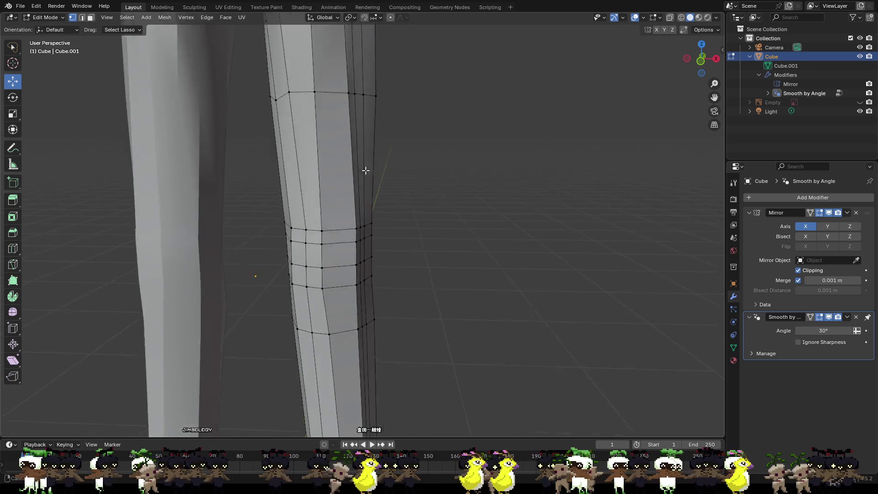
- Nudge vertices on the leg's edge slightly along X and Y from below
middle_click_drag(357, 206, 358, 276)
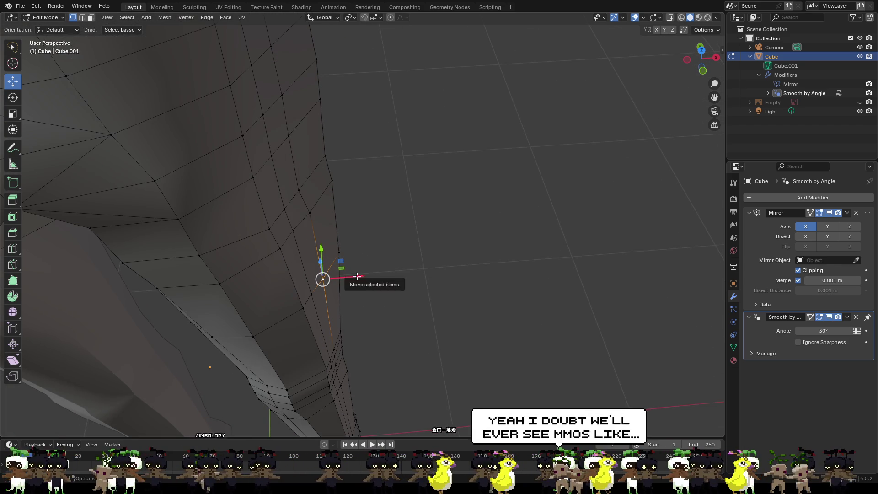
left_click_drag(357, 276, 363, 279)
left_click(372, 300)
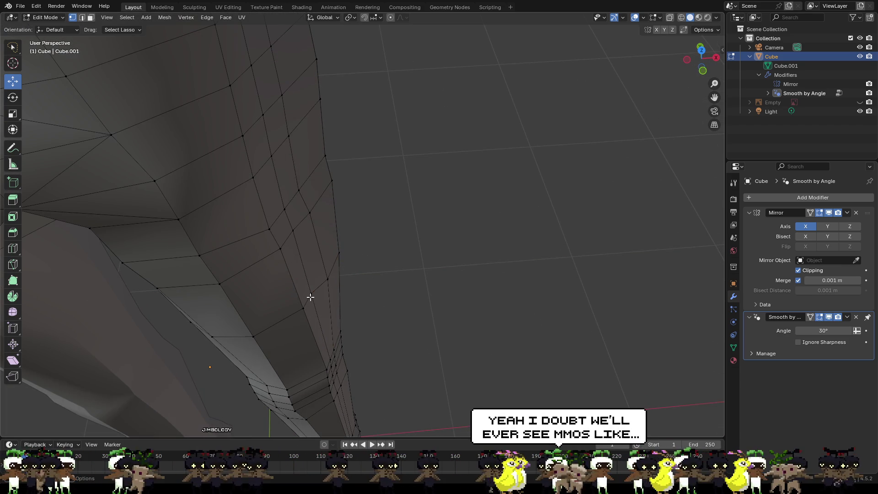
left_click(310, 298)
middle_click_drag(366, 308, 361, 308)
mouse_move(361, 306)
left_mouse_down()
mouse_move(355, 300)
mouse_move(361, 311)
left_mouse_up()
mouse_move(362, 311)
middle_mouse_down()
mouse_move(349, 333)
mouse_move(318, 337)
mouse_move(336, 287)
middle_mouse_up()
scroll(319, 337, "up", 3)
left_click_drag(331, 270, 373, 298)
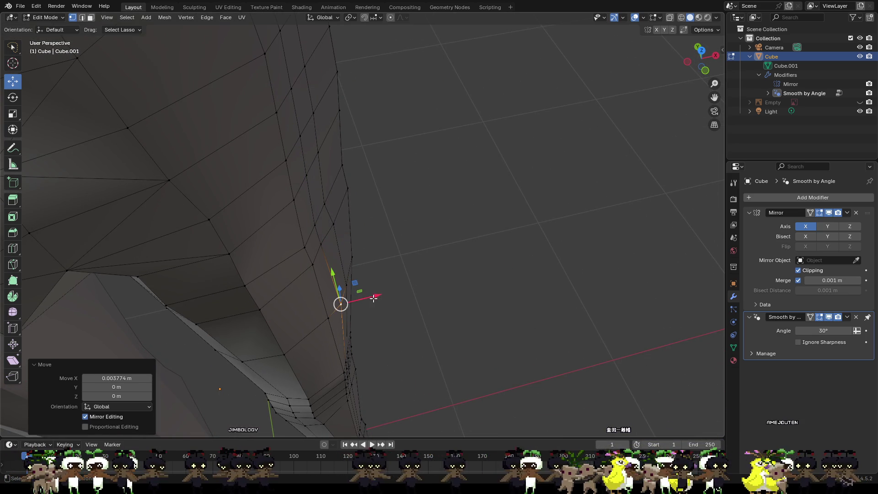
- Adjust further thigh and knee vertices slightly along X and Y
mouse_move(421, 311)
middle_mouse_down()
mouse_move(378, 249)
mouse_move(347, 235)
mouse_move(261, 324)
mouse_move(323, 386)
middle_mouse_up()
left_click_drag(322, 386, 313, 388)
mouse_move(285, 343)
middle_mouse_down()
mouse_move(274, 307)
mouse_move(315, 304)
middle_mouse_up()
left_click_drag(314, 304, 278, 303)
mouse_move(384, 349)
middle_mouse_down()
mouse_move(398, 317)
mouse_move(387, 330)
middle_mouse_up()
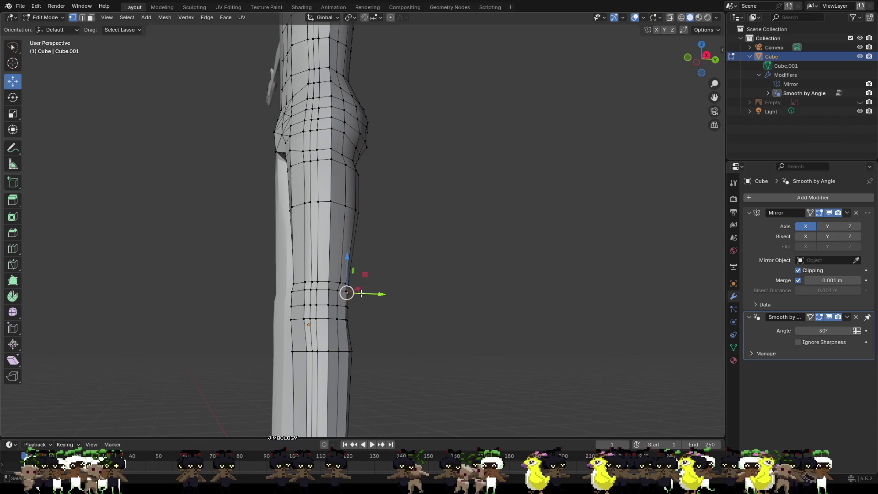
left_click_drag(363, 294, 362, 296)
- Push the knee vertices along Y, undo the overshoot, and redo a smaller Y move
mouse_move(375, 310)
middle_mouse_down()
mouse_move(303, 314)
mouse_move(391, 298)
mouse_move(269, 292)
middle_mouse_up()
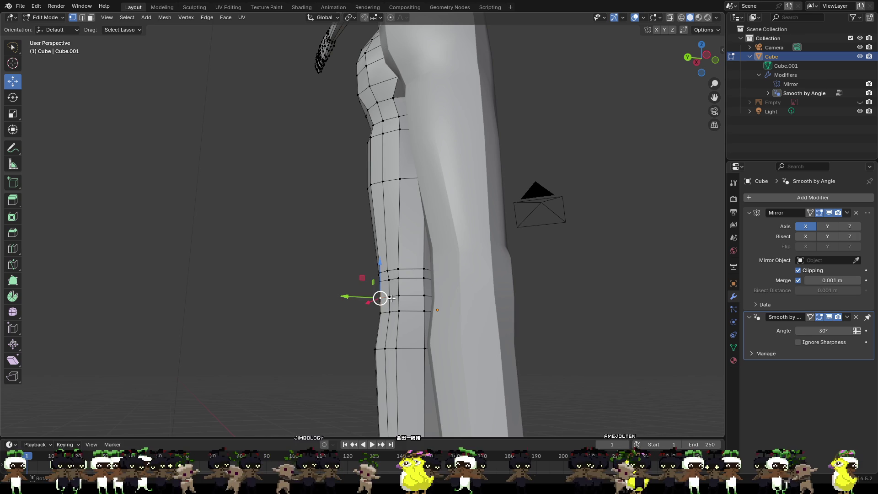
left_click_drag(361, 298, 369, 299)
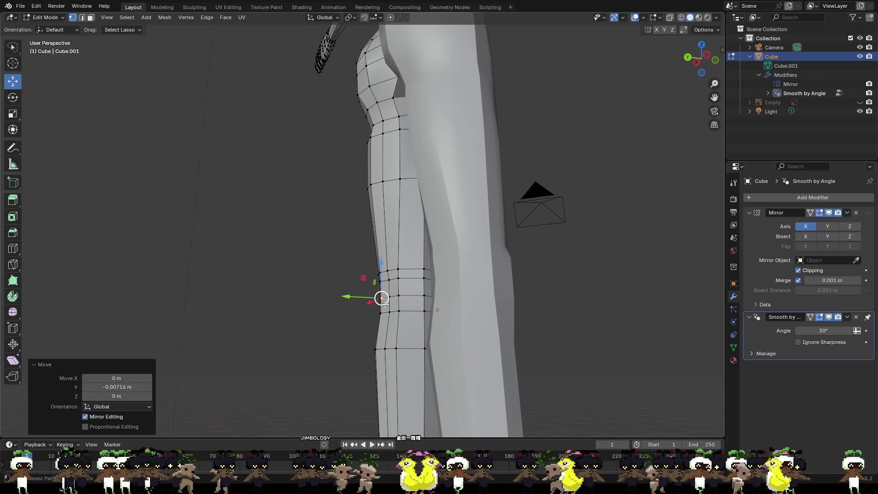
key("ctrl+z")
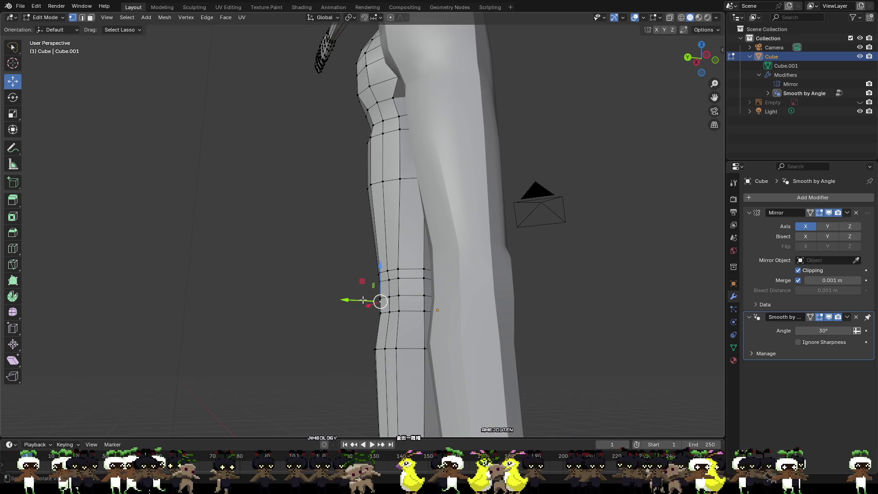
left_click_drag(374, 305, 333, 303)
middle_click_drag(334, 303, 503, 323)
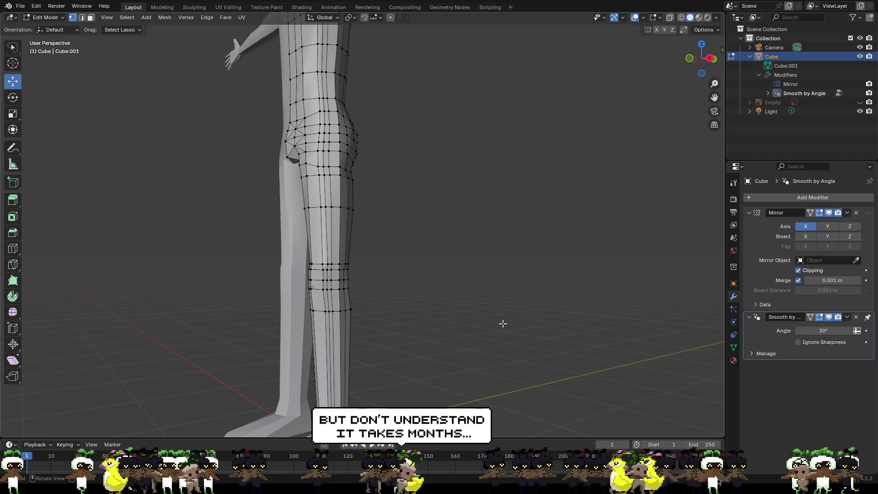
- Zoom in on the knee loops and nudge a knee vertex along X
scroll(393, 270, "up", 4)
mouse_move(387, 311)
middle_mouse_down("shift")
mouse_move(502, 269)
mouse_move(525, 321)
middle_mouse_up("shift")
scroll(489, 230, "up", 3)
mouse_move(488, 229)
middle_mouse_down("shift")
mouse_move(435, 211)
mouse_move(531, 235)
mouse_move(447, 188)
mouse_move(416, 184)
mouse_move(355, 220)
middle_mouse_up("shift")
left_click_drag(373, 225, 371, 227)
middle_click_drag(372, 227, 245, 222)
middle_click_drag(301, 234, 297, 236)
left_click_drag(290, 238, 311, 238)
- Reposition the next knee vertices along Y and X
left_click(325, 249)
middle_click_drag(357, 270, 493, 244)
left_click_drag(494, 242, 488, 218)
left_click(521, 228)
middle_click_drag(546, 258, 563, 223)
middle_click_drag(524, 179, 514, 188)
left_click_drag(516, 187, 486, 190)
mouse_move(548, 201)
middle_mouse_down()
mouse_move(565, 210)
mouse_move(596, 190)
mouse_move(607, 197)
mouse_move(519, 249)
mouse_move(468, 240)
mouse_move(454, 247)
mouse_move(415, 221)
mouse_move(451, 245)
middle_mouse_up()
- Shift several vertices lower on the leg along Y
left_click(413, 230)
left_click_drag(434, 230, 476, 235)
left_click(426, 197)
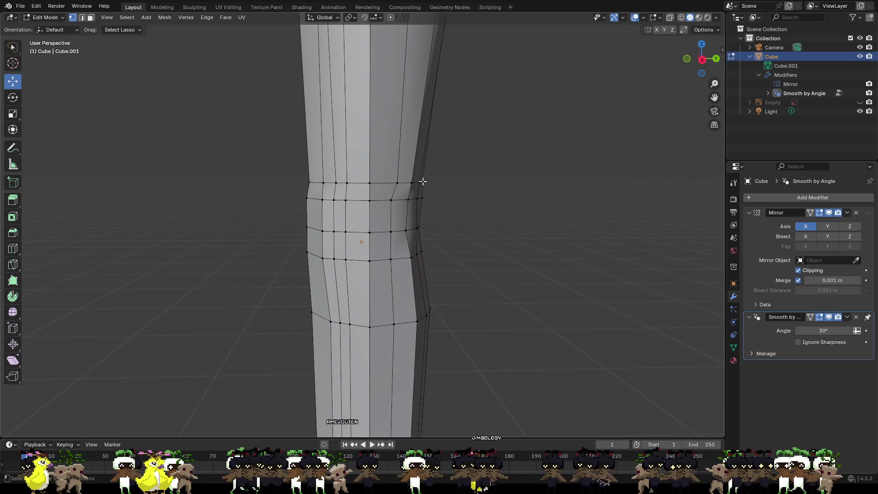
left_click_drag(442, 183, 447, 188)
left_click(446, 199)
middle_click_drag(465, 214, 346, 274)
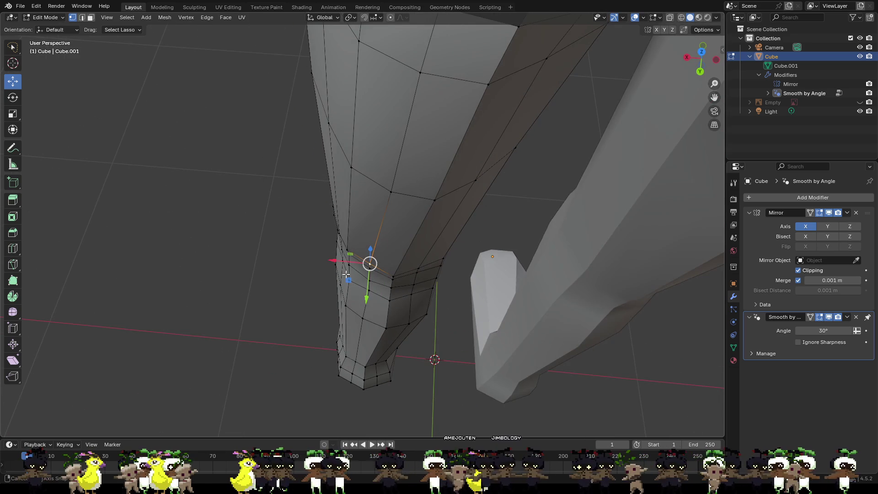
left_click_drag(370, 263, 367, 288)
left_click(392, 196)
left_click_drag(390, 215, 401, 187)
- Adjust more leg vertices and move an inner-thigh vertex along X and Y
left_click(421, 75)
left_click_drag(423, 94, 421, 102)
left_click(472, 174)
middle_click_drag(471, 174, 491, 180)
mouse_move(459, 166)
left_mouse_down()
mouse_move(473, 169)
mouse_move(492, 200)
left_mouse_up()
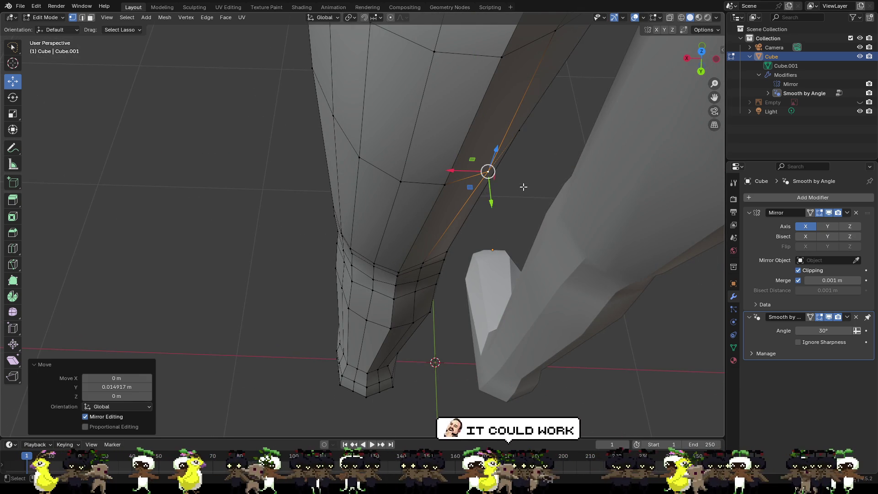
middle_click_drag(524, 116, 451, 124)
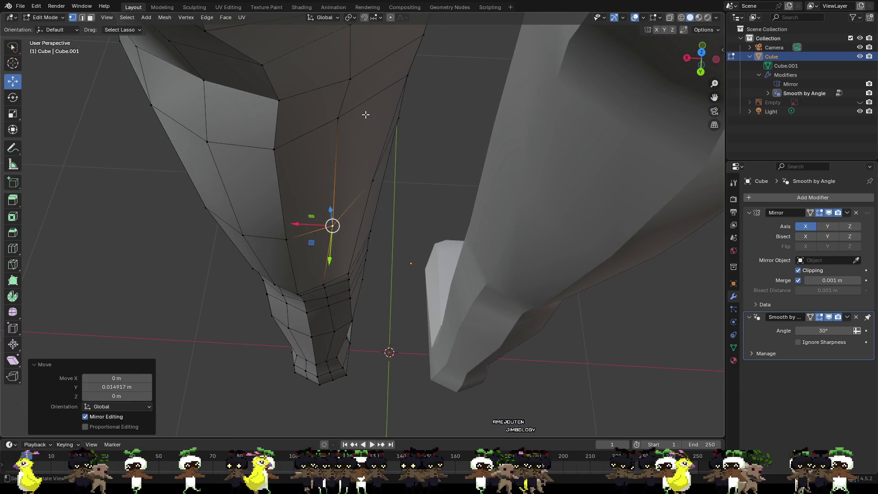
left_click(341, 119)
left_click_drag(317, 117, 339, 125)
left_click_drag(343, 143, 392, 152)
key("alt+a")
- Move a lower-leg vertex and the one above it along X, about 0.016 m
middle_click_drag(213, 147, 307, 151)
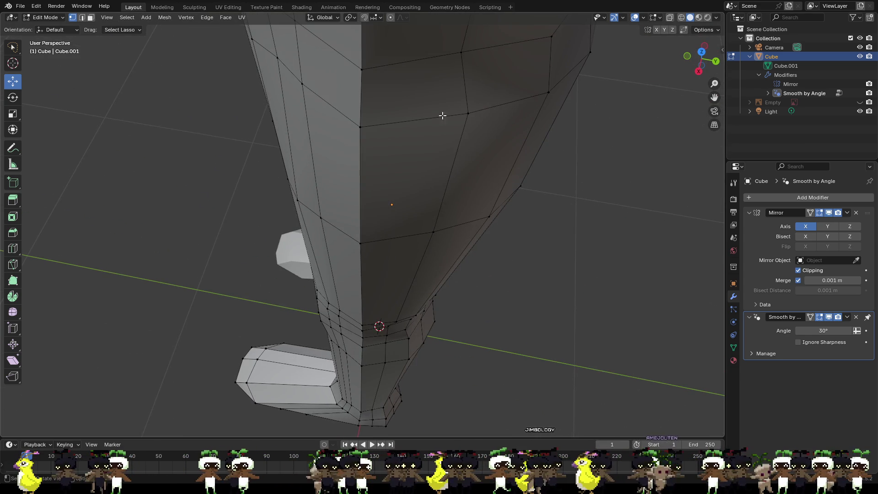
left_click(468, 113)
mouse_move(469, 113)
middle_mouse_down()
mouse_move(480, 143)
mouse_move(491, 146)
middle_mouse_up()
left_click_drag(549, 162, 556, 177)
left_click(544, 98)
left_click_drag(555, 126, 561, 143)
mouse_move(602, 160)
middle_mouse_down()
mouse_move(605, 141)
mouse_move(556, 129)
mouse_move(491, 174)
mouse_move(486, 237)
mouse_move(470, 177)
mouse_move(438, 255)
mouse_move(429, 220)
mouse_move(443, 216)
mouse_move(492, 235)
mouse_move(586, 247)
mouse_move(427, 218)
mouse_move(441, 251)
mouse_move(464, 260)
mouse_move(435, 270)
mouse_move(439, 280)
mouse_move(454, 255)
mouse_move(448, 268)
mouse_move(384, 102)
mouse_move(406, 112)
mouse_move(410, 104)
mouse_move(385, 82)
middle_mouse_up()
scroll(388, 145, "down", 5)
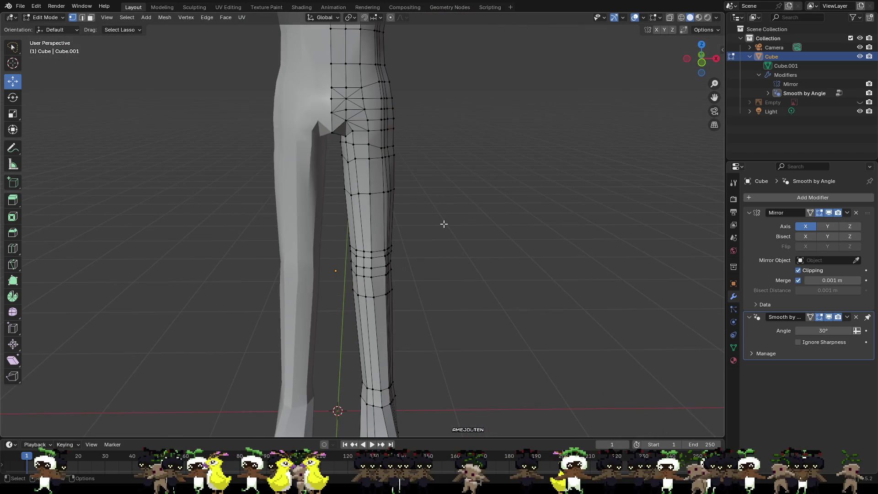
- In Face select mode, shift the right foot's large face slightly along X
middle_click_drag(438, 270, 436, 180, "shift")
scroll(430, 207, "down", 2)
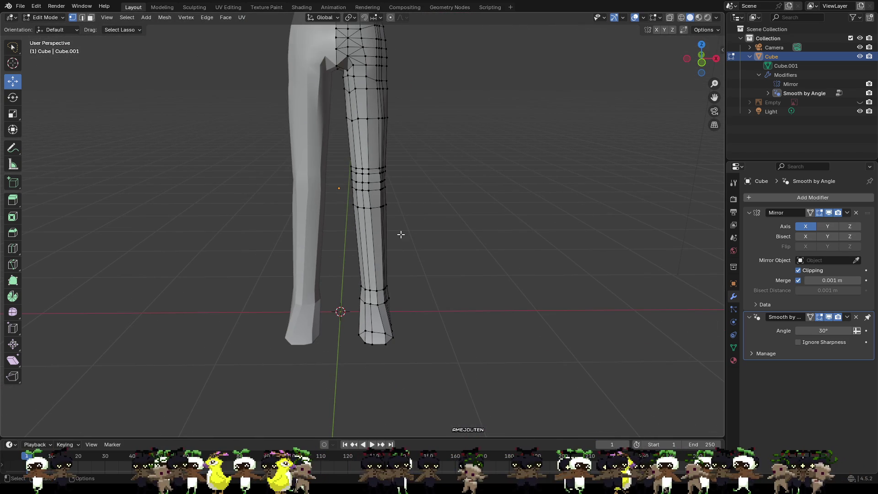
scroll(405, 299, "up", 2)
middle_click_drag(431, 308, 445, 203, "shift")
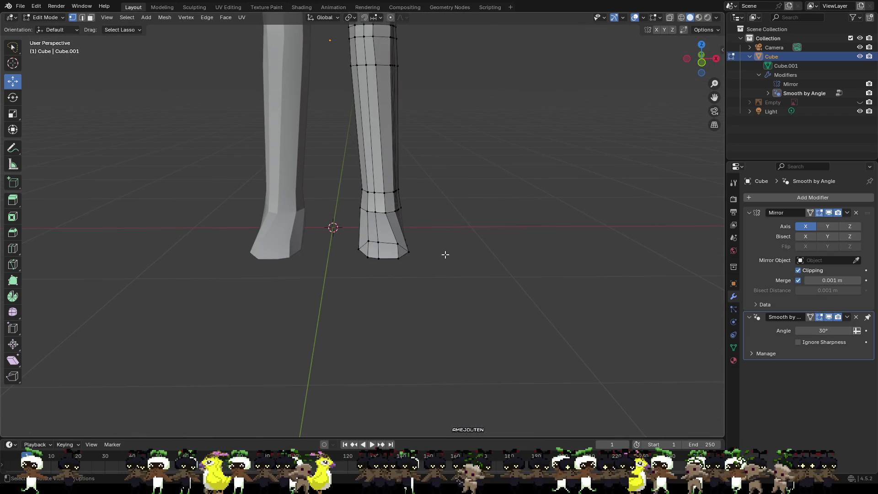
scroll(441, 265, "up", 2)
mouse_move(435, 279)
middle_mouse_down()
mouse_move(435, 215)
mouse_move(398, 236)
middle_mouse_up()
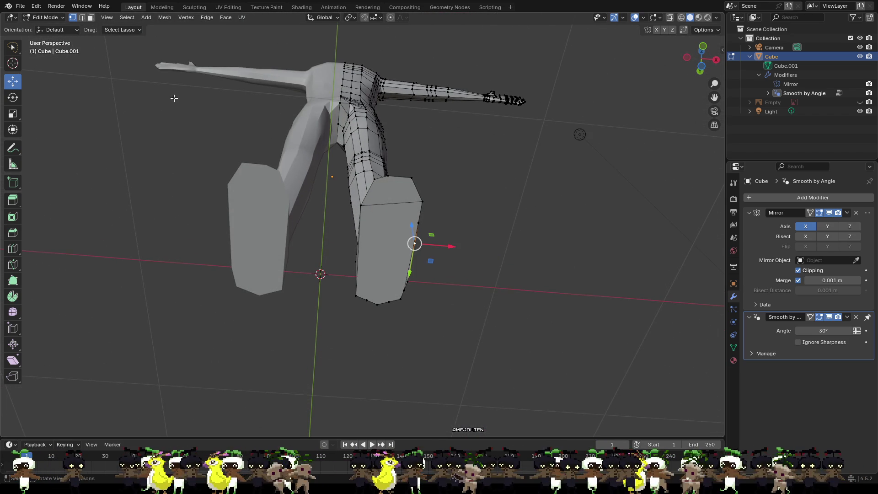
left_click(83, 18)
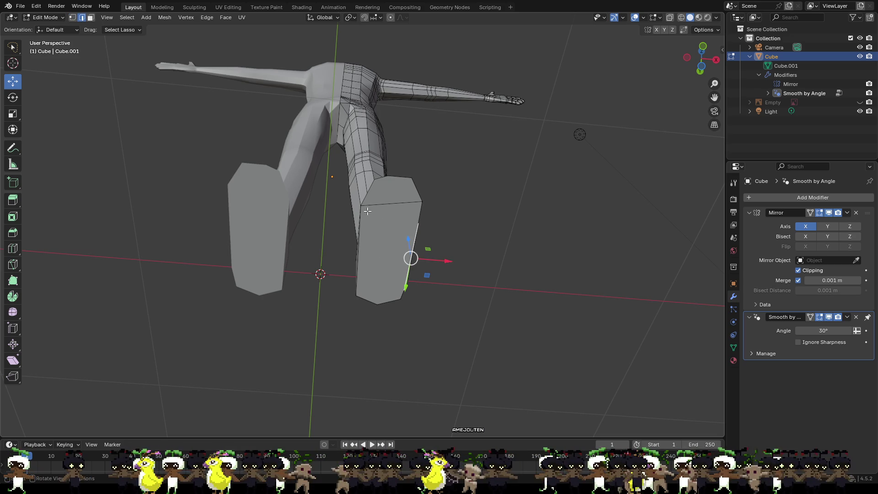
left_click(370, 273)
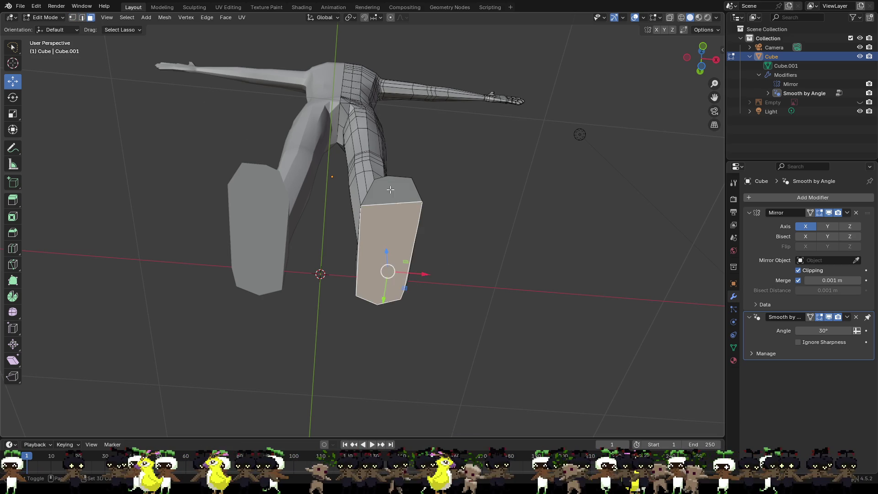
mouse_move(494, 229)
middle_mouse_down()
mouse_move(480, 323)
mouse_move(488, 315)
middle_mouse_up()
left_click_drag(421, 239, 432, 236)
- Turn on Proportional Editing and try a smooth-falloff foot move, cancelling it
mouse_move(416, 246)
middle_mouse_down()
mouse_move(457, 235)
mouse_move(507, 196)
mouse_move(509, 168)
middle_mouse_up()
middle_click_drag(427, 224, 329, 301)
left_click(391, 17)
mouse_move(431, 244)
left_mouse_down()
mouse_move(442, 244)
mouse_move(405, 233)
left_mouse_up()
scroll(442, 245, "down", 6)
scroll(440, 246, "up", 2)
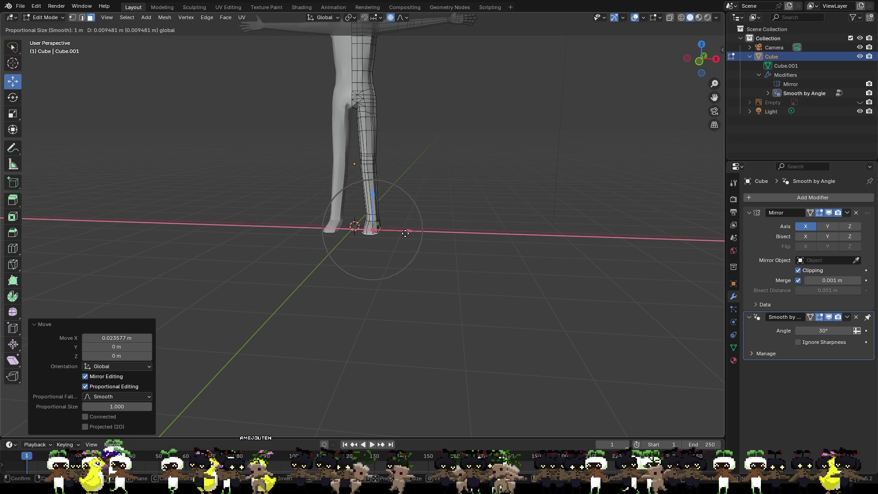
right_click(453, 223)
scroll(439, 228, "down", 3)
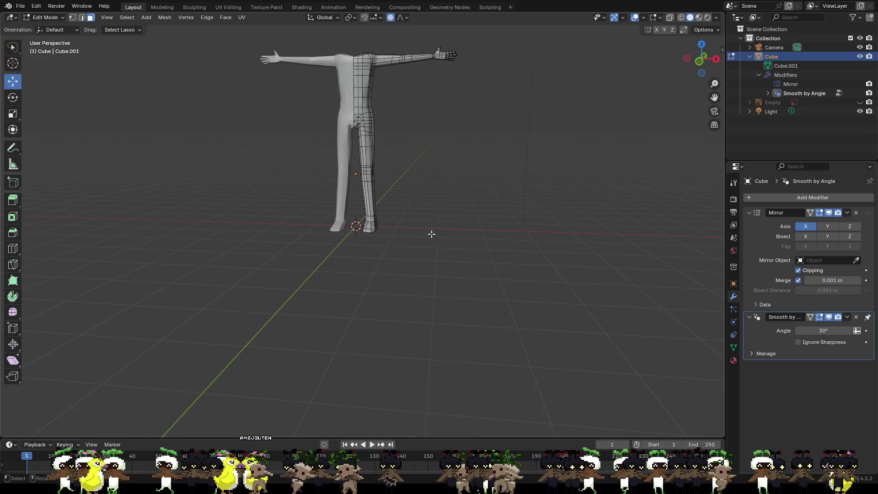
- Shift the leg along X with proportional falloff
scroll(407, 208, "up", 4)
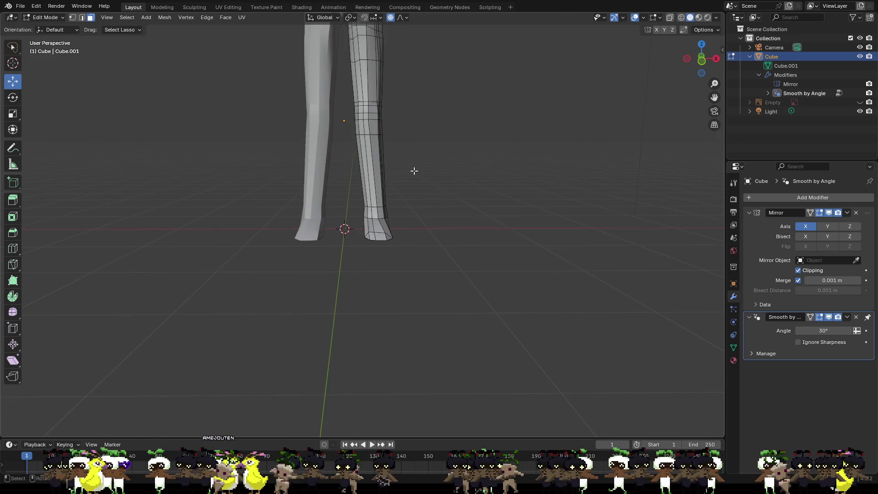
middle_click_drag(409, 231, 412, 243, "shift")
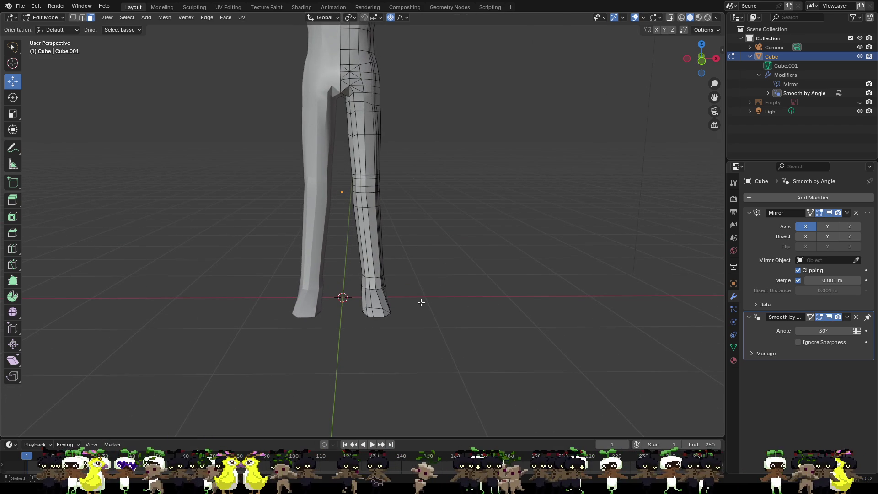
left_click_drag(408, 305, 402, 302)
scroll(465, 303, "down", 3)
middle_click_drag(464, 304, 456, 290)
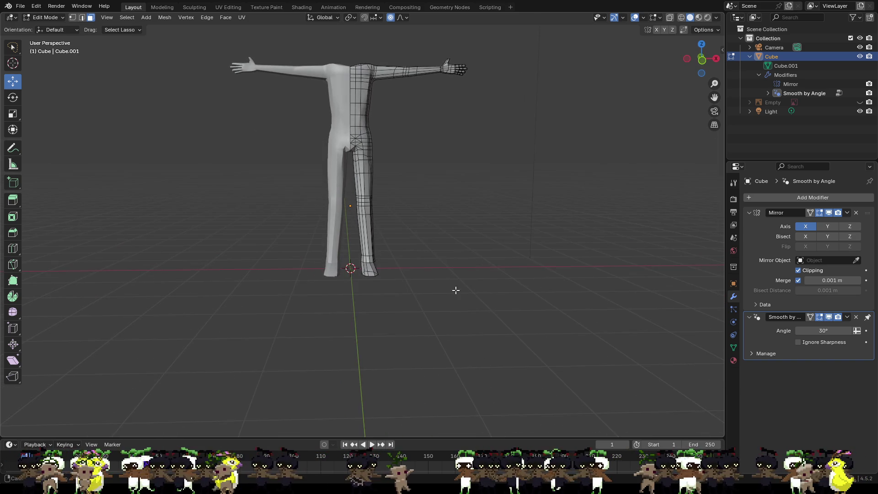
scroll(407, 220, "up", 5)
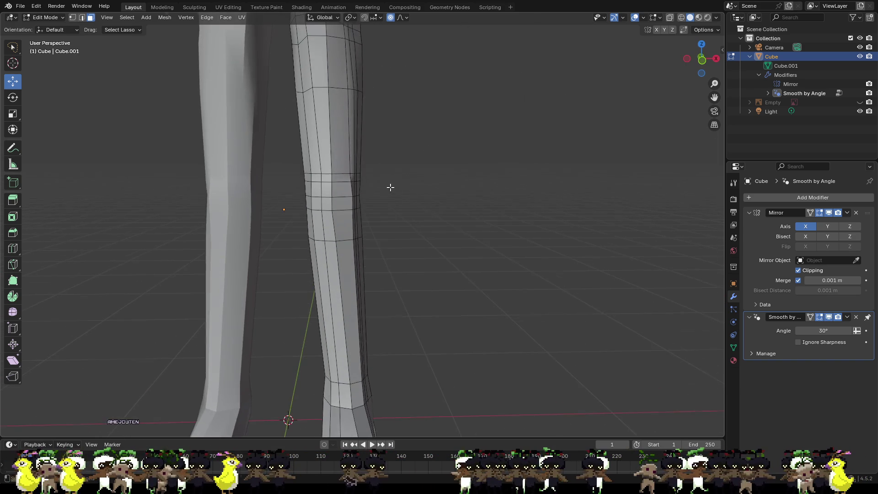
scroll(390, 188, "up", 4)
- Select a two-face strip at the knee and move it along X
left_click(355, 163)
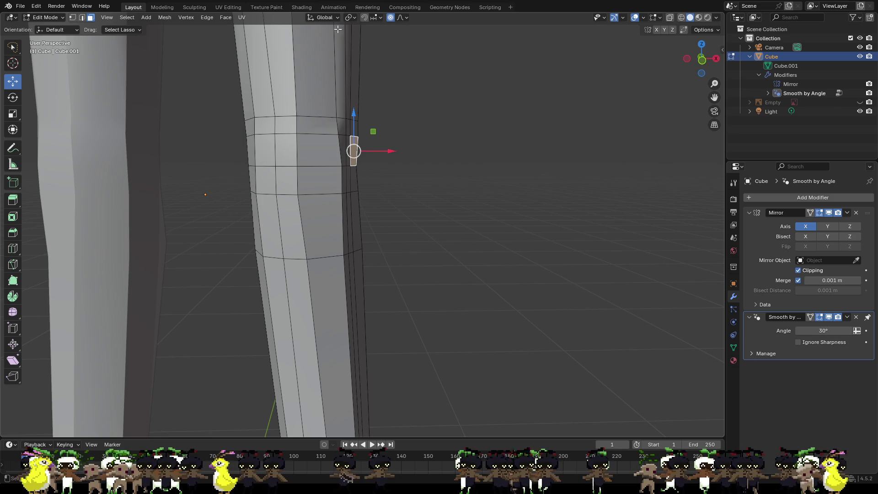
mouse_move(433, 128)
middle_mouse_down()
mouse_move(382, 173)
mouse_move(412, 187)
middle_mouse_up()
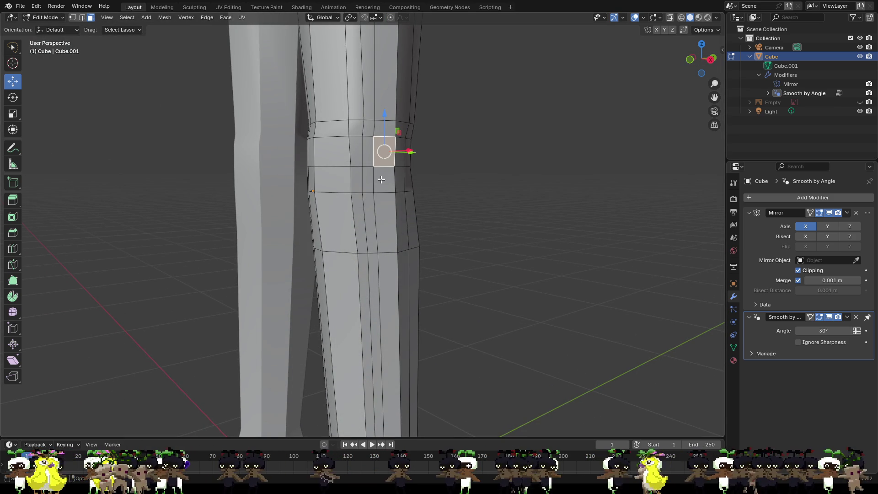
left_click(376, 159, "shift")
left_click(366, 147)
left_click(366, 180, "shift")
middle_click_drag(470, 217, 533, 227)
left_click_drag(379, 166, 381, 167)
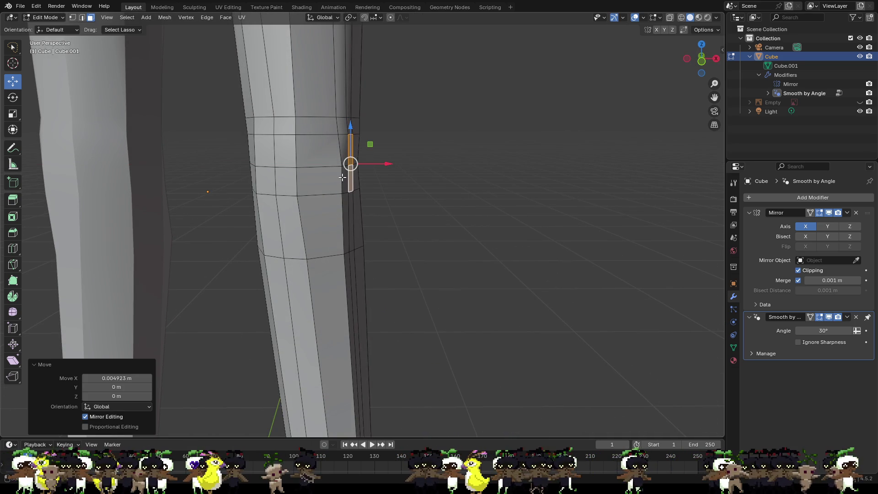
left_click(329, 182)
left_click(418, 195)
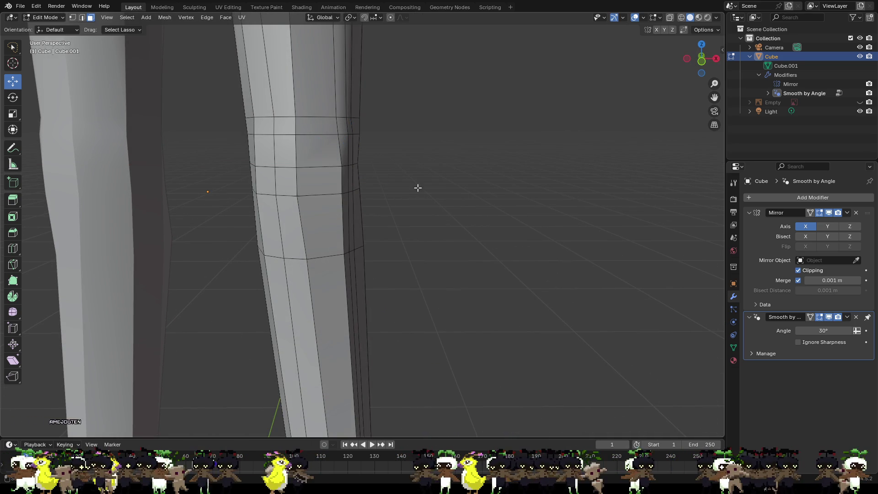
- Move a knee vertex down and outward
scroll(412, 185, "down", 5)
scroll(404, 186, "up", 2)
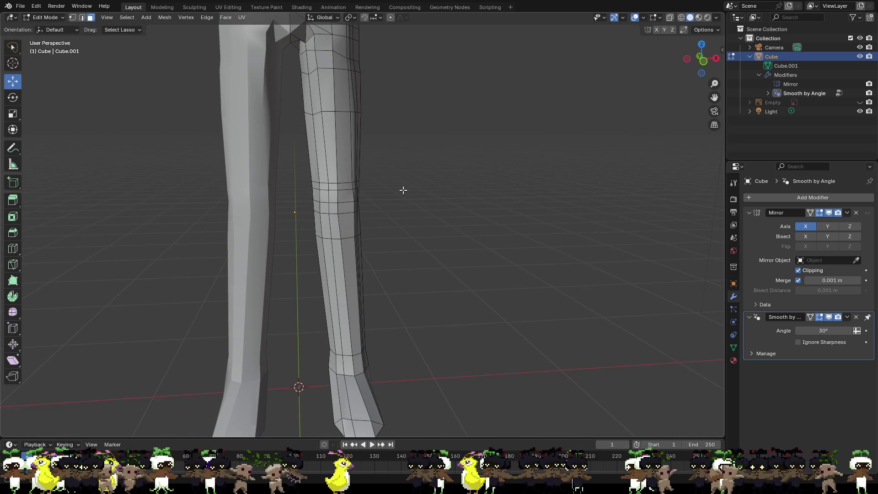
middle_click_drag(403, 190, 388, 167, "shift")
middle_click_drag(357, 53, 342, 98, "shift")
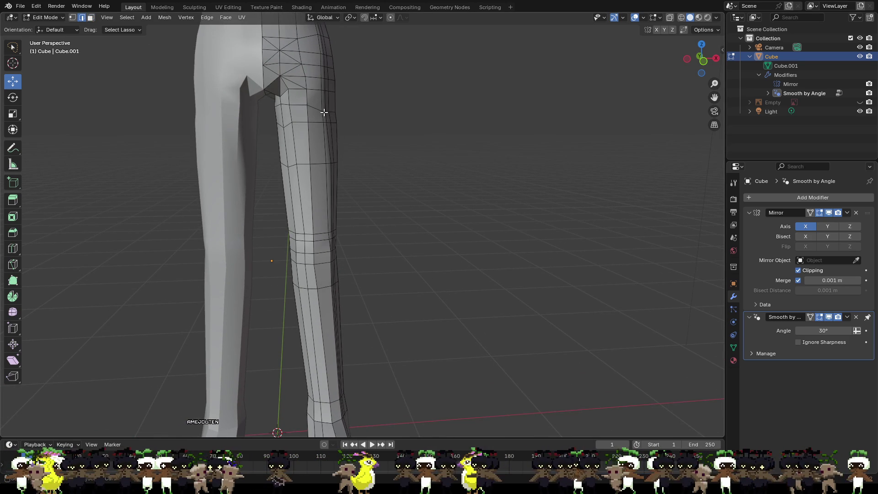
left_click_drag(328, 111, 335, 115)
left_click(382, 123)
scroll(346, 106, "up", 5)
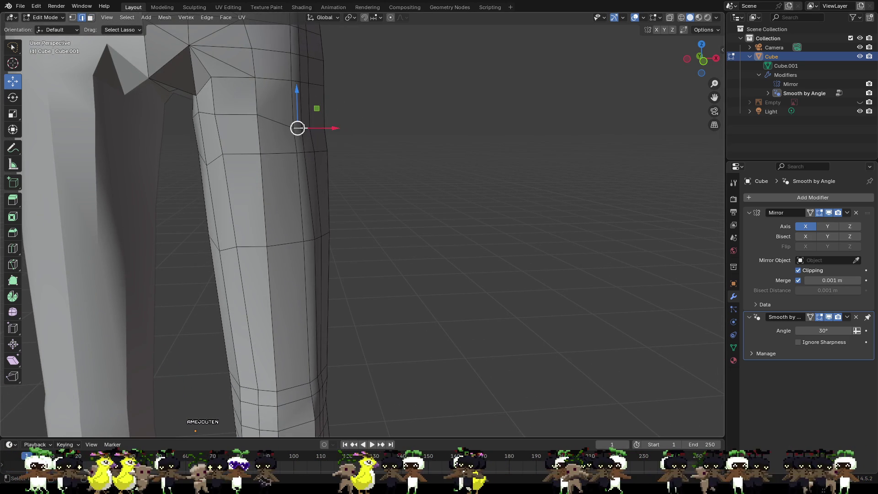
- Slide another knee vertex sideways along X
left_click_drag(328, 130, 331, 129)
left_click(345, 147)
scroll(349, 155, "down", 5)
scroll(377, 153, "down", 4, "shift")
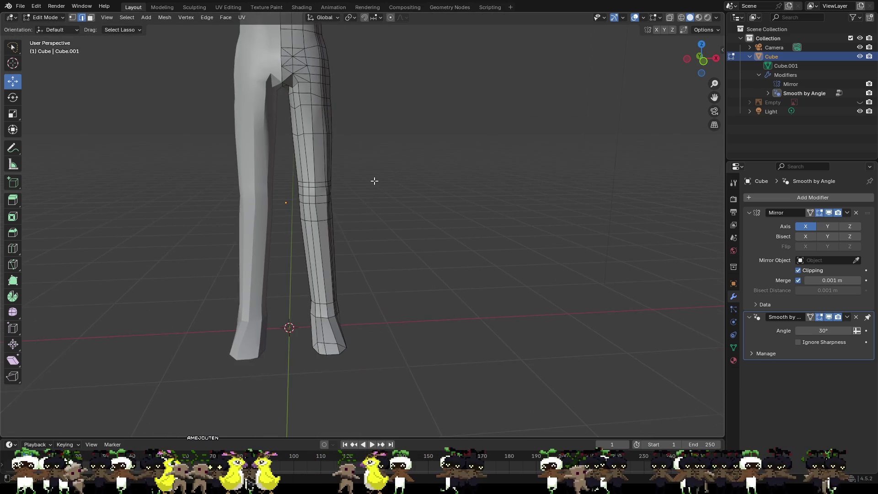
scroll(352, 305, "up", 3)
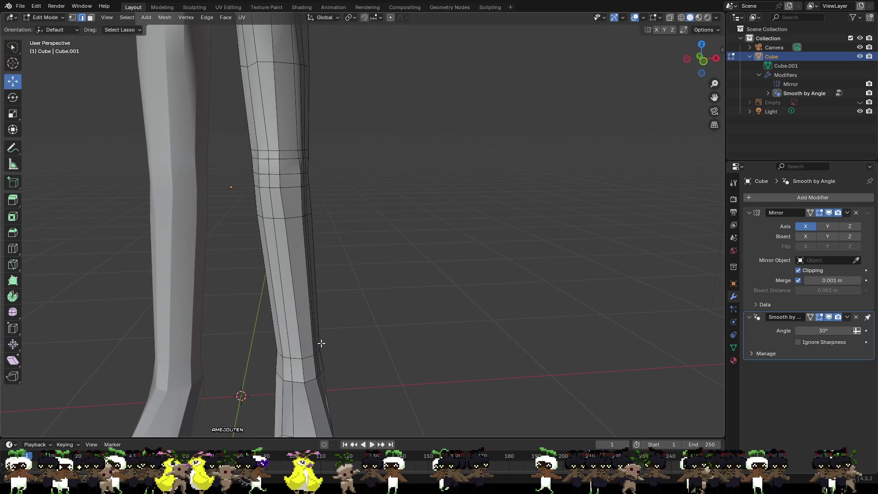
scroll(342, 249, "down", 3)
scroll(321, 290, "up", 6)
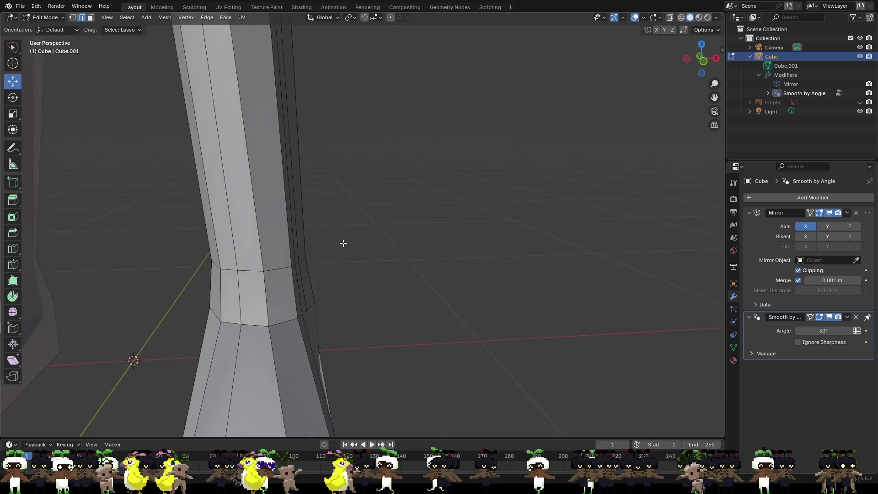
mouse_move(366, 224)
middle_mouse_down()
mouse_move(198, 345)
mouse_move(292, 259)
mouse_move(366, 368)
mouse_move(114, 66)
middle_mouse_up()
- In Vertex select mode, nudge the ankle vertices along X and Y, undoing one stray move
left_click(74, 17)
mouse_move(274, 206)
middle_mouse_down()
mouse_move(400, 265)
mouse_move(396, 302)
middle_mouse_up()
left_click(300, 284)
left_click_drag(329, 281, 324, 273)
left_click(326, 251)
left_click_drag(363, 251, 341, 249)
key("ctrl+z")
middle_click_drag(254, 295, 273, 199)
mouse_move(274, 196)
left_mouse_down()
mouse_move(266, 228)
mouse_move(286, 218)
left_mouse_up()
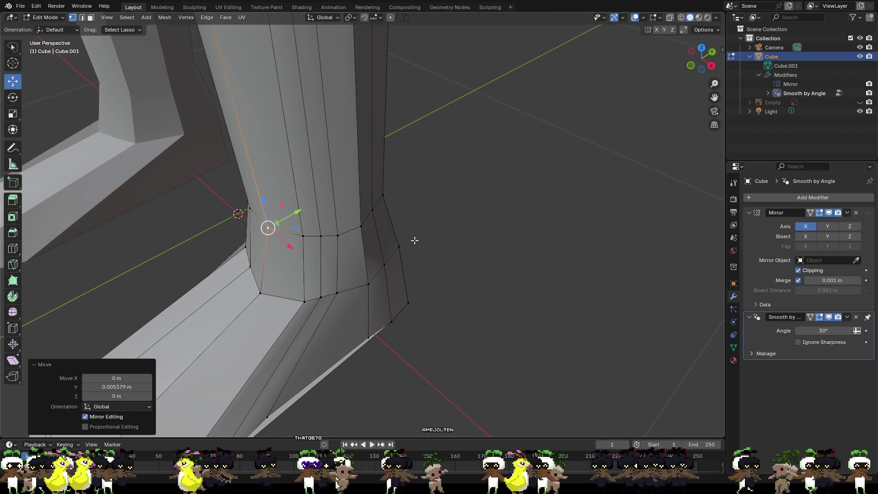
left_click(414, 239)
left_click(382, 195)
left_click_drag(407, 215, 432, 216)
- Move two heel vertices along Y
mouse_move(432, 216)
middle_mouse_down()
mouse_move(300, 204)
mouse_move(366, 274)
mouse_move(337, 295)
middle_mouse_up()
left_click(341, 294)
left_click_drag(350, 308, 351, 315)
left_click(409, 288)
left_click_drag(417, 306, 413, 296)
middle_click_drag(452, 297, 370, 301)
scroll(370, 300, "down", 6)
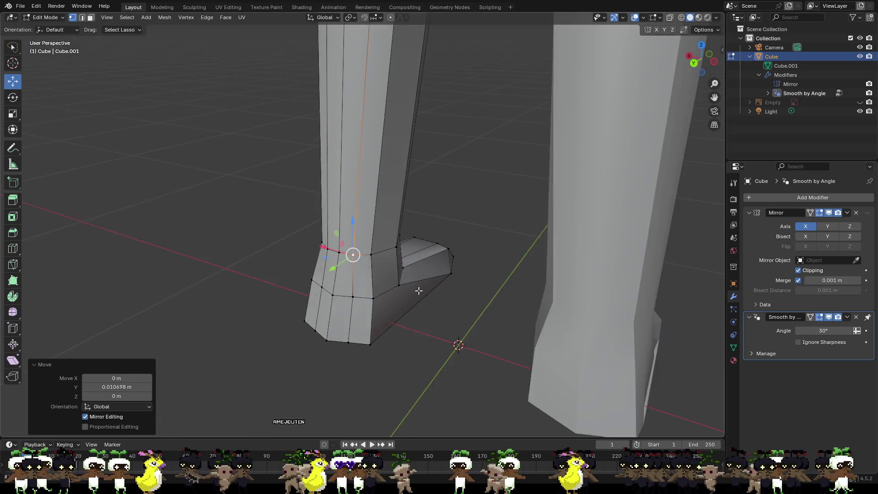
mouse_move(401, 261)
middle_mouse_down()
mouse_move(339, 272)
mouse_move(255, 201)
middle_mouse_up()
- Shift two lower-leg vertices along Y, about 0.0107 m
left_click(255, 144)
left_click_drag(236, 148, 244, 148)
left_click(260, 147)
left_click(267, 147)
left_click(255, 180)
left_click_drag(225, 182, 247, 182)
mouse_move(266, 185)
middle_mouse_down()
mouse_move(353, 217)
mouse_move(479, 204)
middle_mouse_up()
left_click(466, 159)
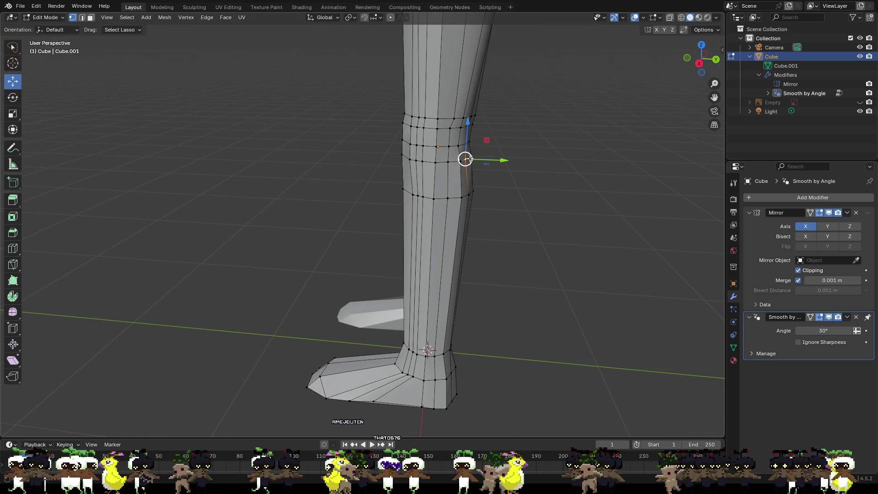
- Move a knee-loop vertex along Y and several others along X
left_click_drag(495, 162, 500, 158)
left_click(448, 162)
middle_click_drag(461, 175, 523, 180)
left_click_drag(484, 150, 486, 150)
left_click(459, 173)
left_click_drag(478, 182, 468, 156)
left_click(445, 148)
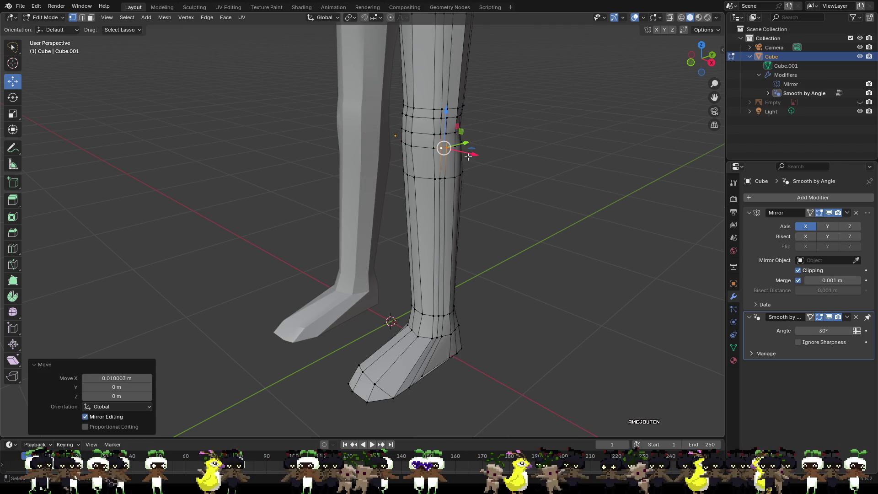
left_click(443, 178)
left_click(452, 136)
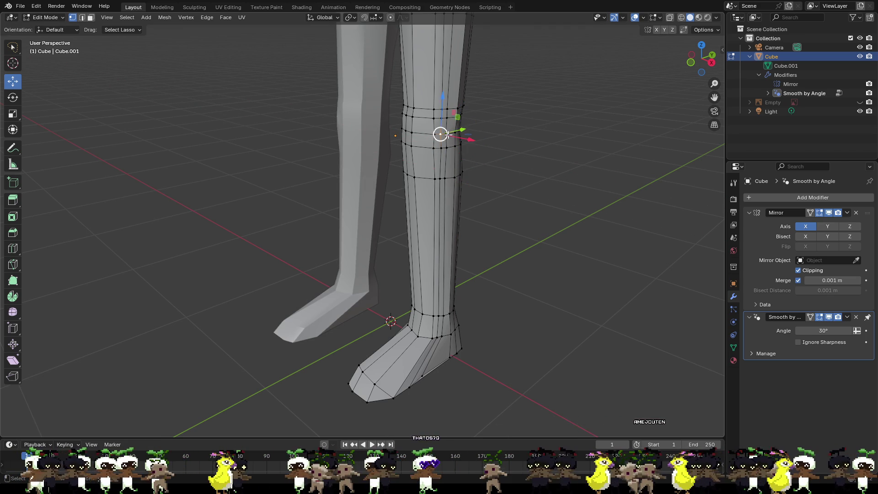
left_click_drag(466, 140, 476, 142)
left_click(441, 118)
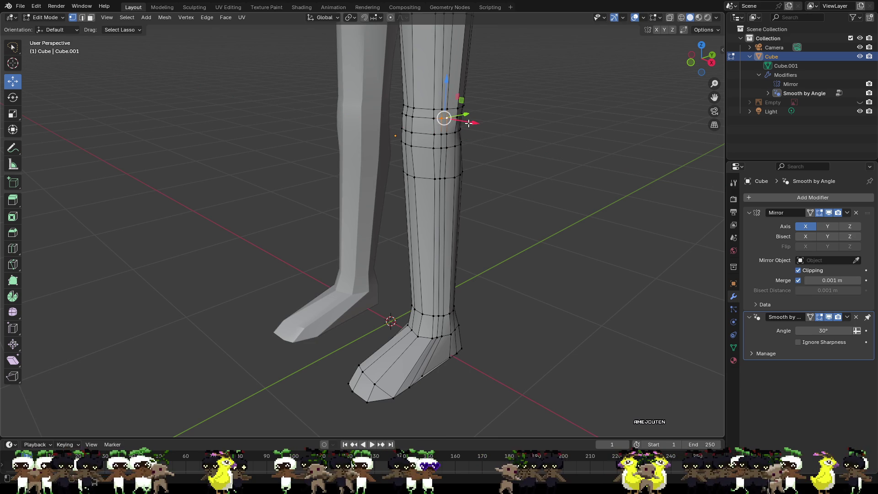
left_click_drag(469, 124, 470, 124)
left_click(503, 148)
- From other angles, pull one knee vertex along Y and another slightly along X
middle_click_drag(502, 148, 406, 134)
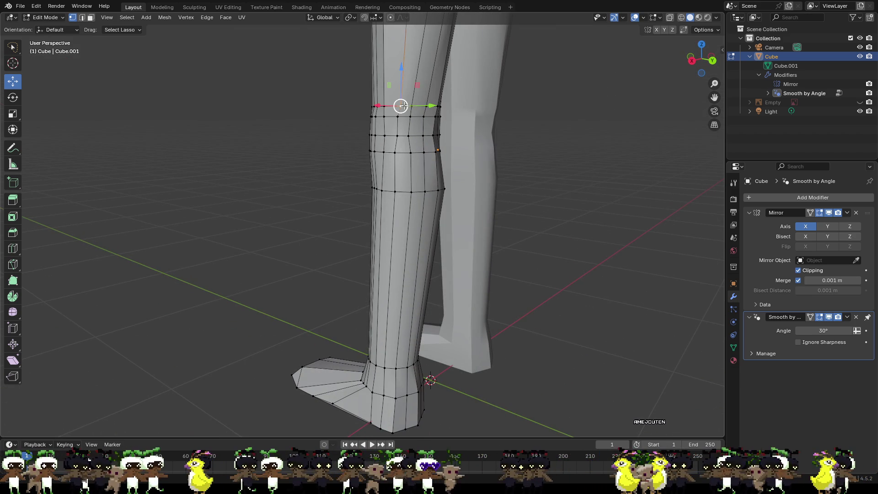
left_click_drag(415, 106, 408, 107)
mouse_move(409, 107)
middle_mouse_down()
mouse_move(478, 137)
mouse_move(469, 183)
middle_mouse_up()
left_click_drag(468, 243, 466, 247)
mouse_move(466, 248)
middle_mouse_down()
mouse_move(515, 266)
mouse_move(522, 224)
mouse_move(427, 222)
mouse_move(406, 306)
mouse_move(403, 294)
mouse_move(407, 346)
mouse_move(417, 238)
mouse_move(411, 288)
mouse_move(486, 284)
mouse_move(520, 294)
mouse_move(517, 311)
mouse_move(529, 267)
mouse_move(521, 334)
mouse_move(536, 217)
middle_mouse_up()
scroll(522, 224, "down", 3)
scroll(415, 260, "down", 1)
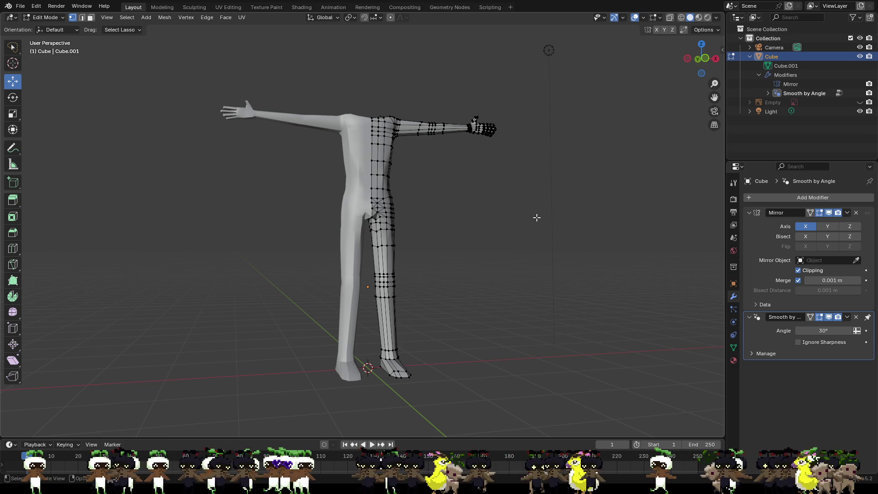
- Knife-cut an edge from a lower shoulder vertex up to the top shoulder vertex
mouse_move(442, 95)
middle_mouse_down()
mouse_move(415, 113)
mouse_move(412, 153)
middle_mouse_up()
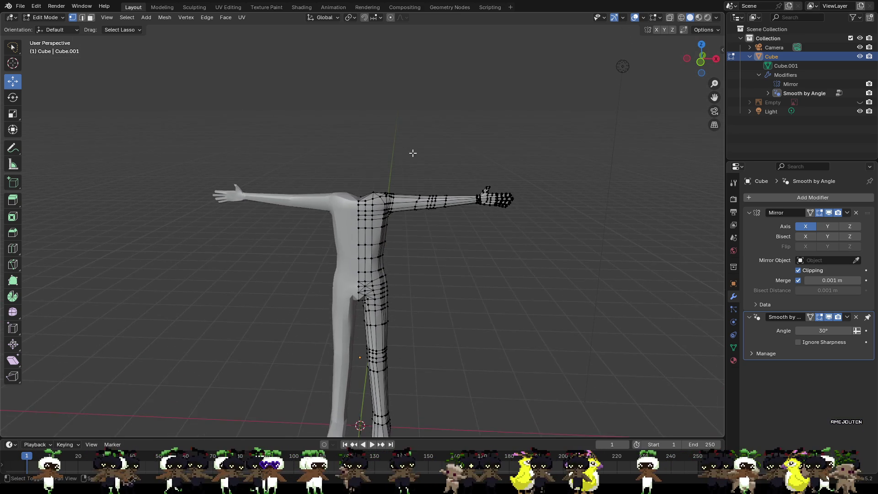
scroll(413, 152, "up", 10)
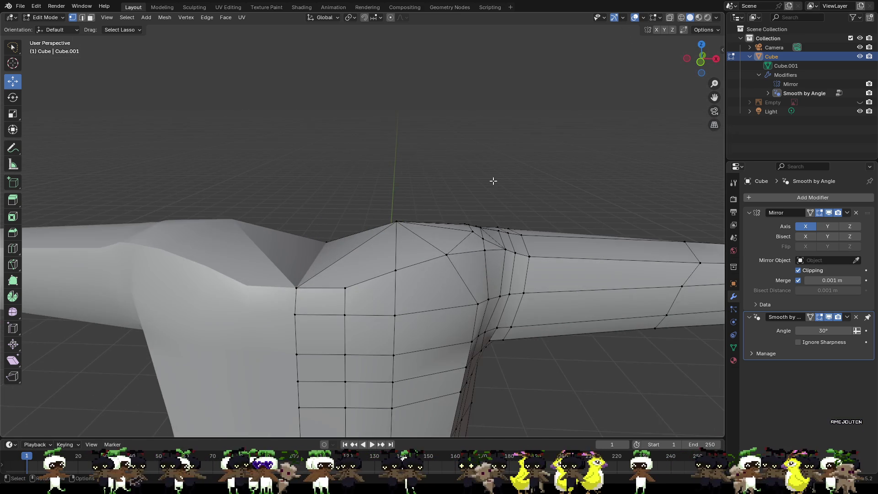
scroll(493, 181, "up", 2)
mouse_move(502, 198)
middle_mouse_down("shift")
mouse_move(509, 177)
mouse_move(488, 138)
middle_mouse_up("shift")
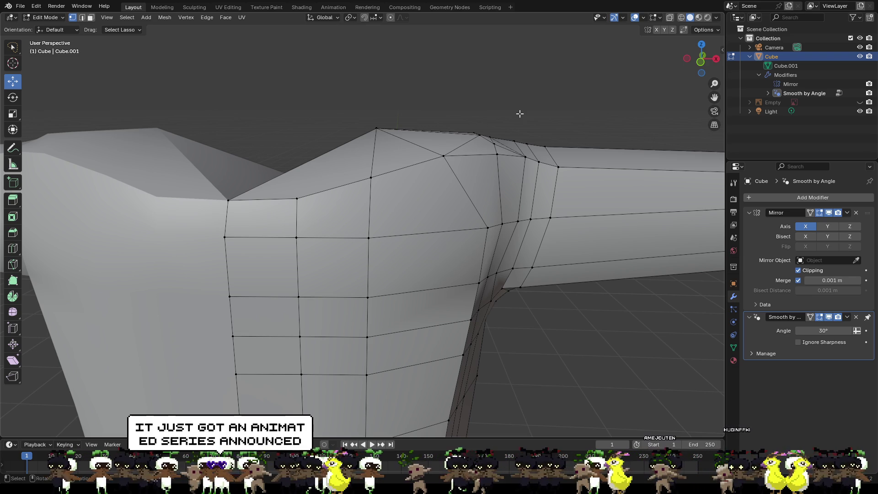
mouse_move(423, 94)
middle_mouse_down()
mouse_move(468, 114)
mouse_move(402, 73)
mouse_move(470, 141)
middle_mouse_up()
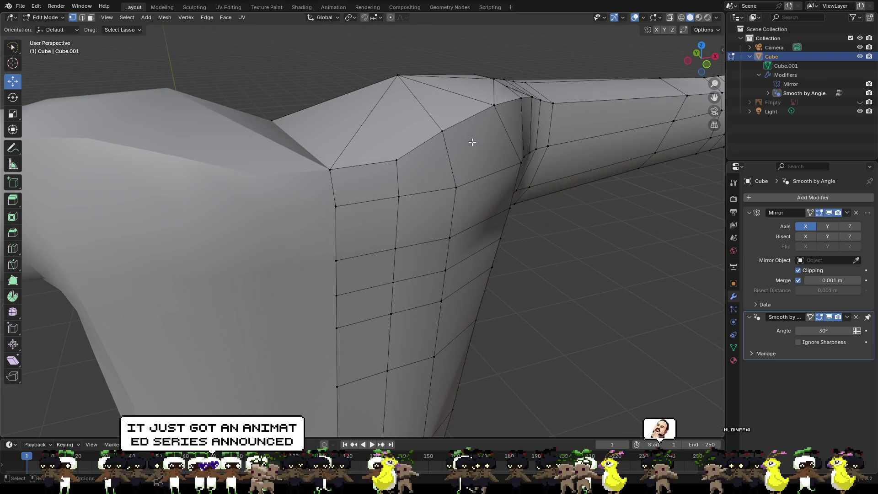
key("k")
left_click(397, 160)
left_click(398, 74)
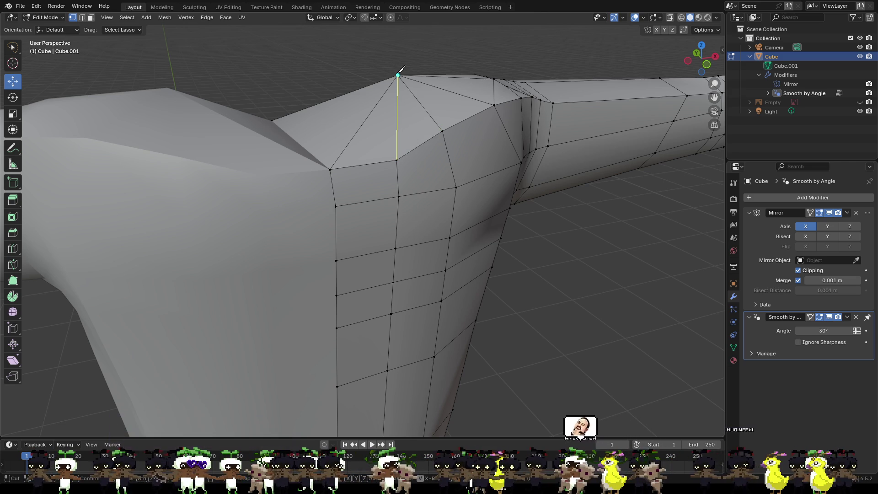
key("Return")
- Make two more knife cuts fanning from the top shoulder vertex down to lower vertices
mouse_move(330, 55)
middle_mouse_down()
mouse_move(356, 71)
mouse_move(509, 78)
mouse_move(545, 57)
middle_mouse_up()
key("k")
left_click(539, 53)
left_click(474, 114)
key("Return")
left_click(355, 110)
scroll(356, 110, "down", 3)
mouse_move(356, 110)
middle_mouse_down()
mouse_move(439, 151)
mouse_move(386, 105)
middle_mouse_up()
scroll(439, 150, "up", 4)
left_click(376, 99)
left_click(343, 190)
key("Return")
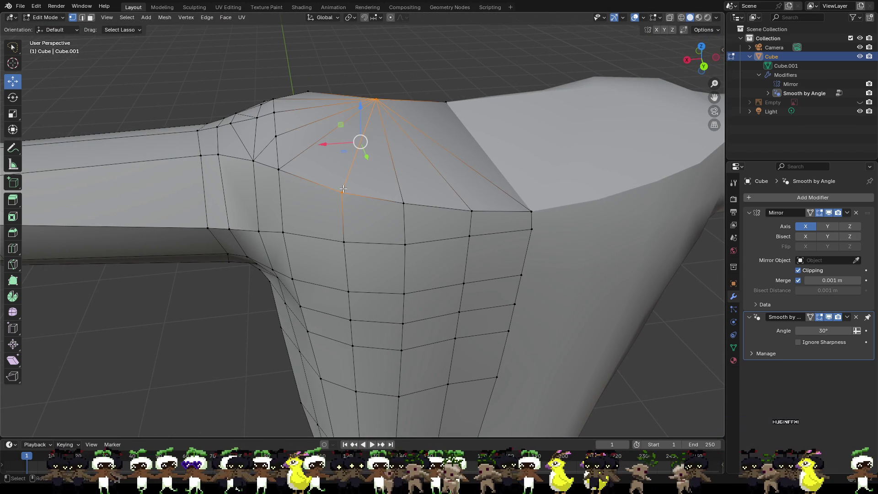
- Pull the top shoulder vertex about 0.047 m inward along negative X
left_click(377, 97)
mouse_move(387, 83)
middle_mouse_down()
mouse_move(404, 69)
mouse_move(465, 93)
mouse_move(529, 79)
middle_mouse_up()
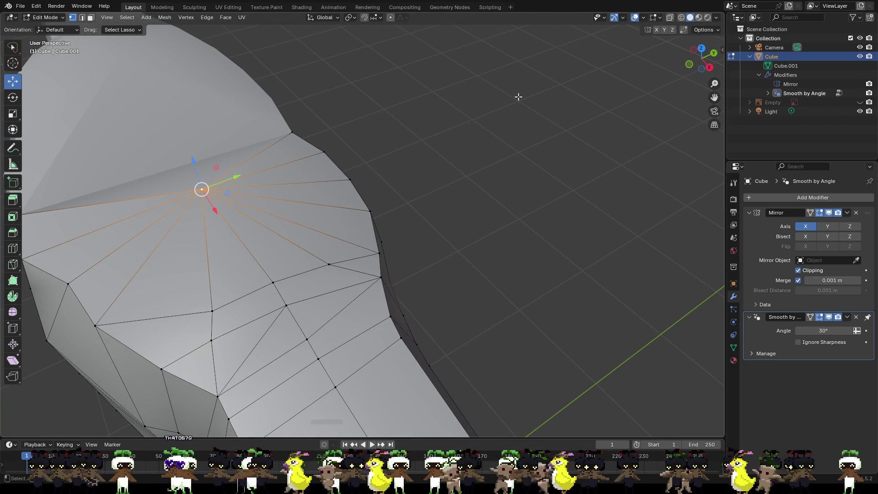
mouse_move(415, 137)
middle_mouse_down()
mouse_move(513, 126)
mouse_move(488, 118)
mouse_move(466, 139)
mouse_move(593, 94)
middle_mouse_up()
middle_click_drag(547, 136, 646, 155)
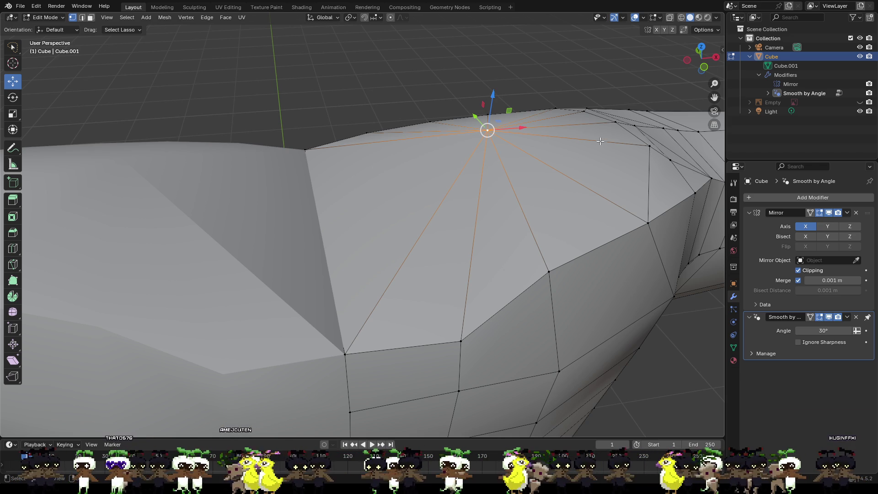
middle_click_drag(560, 151, 528, 164)
left_click_drag(496, 192, 446, 185)
middle_click_drag(446, 185, 479, 167)
left_click(509, 75)
mouse_move(467, 99)
middle_mouse_down()
mouse_move(476, 118)
mouse_move(475, 172)
middle_mouse_up()
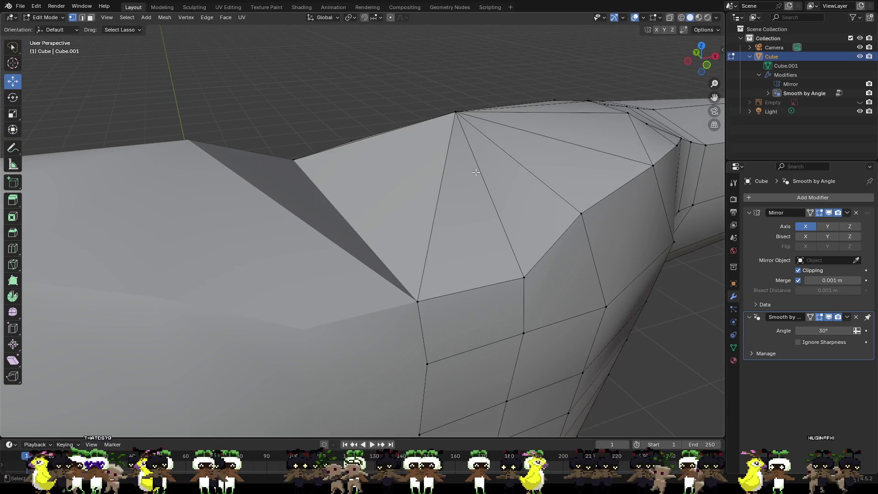
left_click(417, 301)
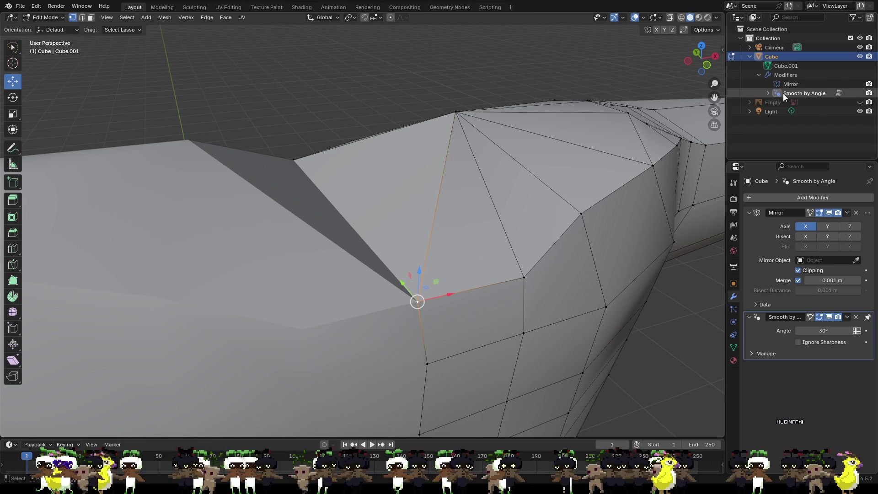
- Apply Smooth by Angle from its context menu so the whole T-posed figure shades smoothly
left_click(800, 94)
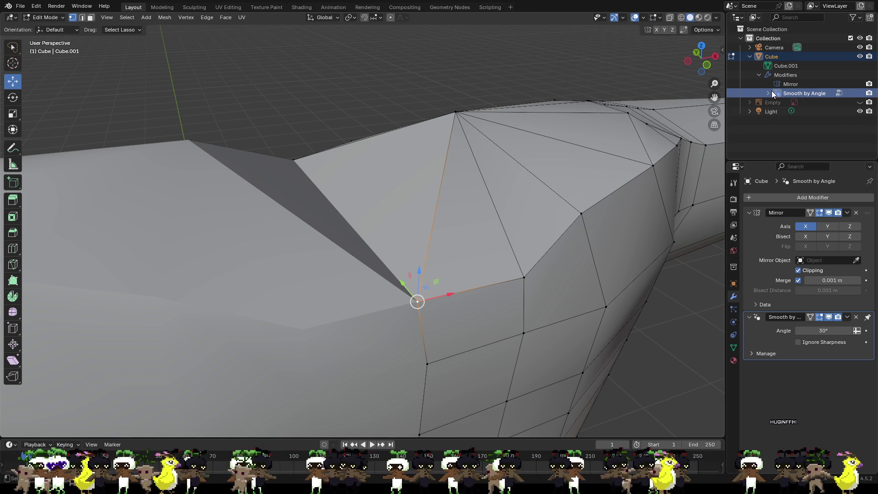
right_click(776, 92)
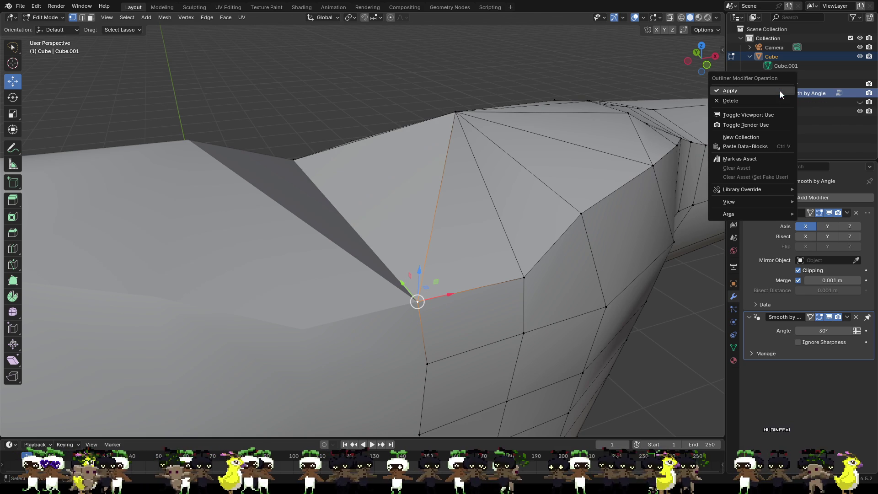
left_click(762, 99)
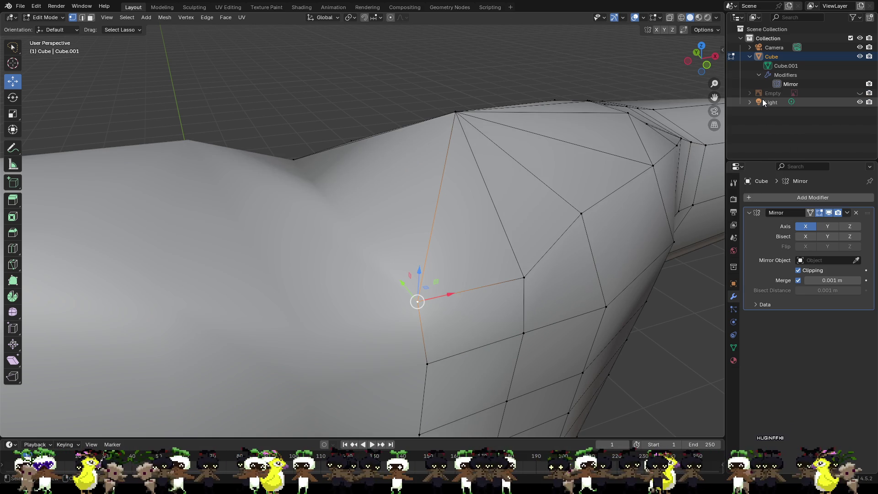
scroll(503, 183, "down", 3)
mouse_move(503, 183)
middle_mouse_down()
mouse_move(475, 160)
mouse_move(512, 201)
mouse_move(542, 217)
middle_mouse_up()
scroll(480, 183, "down", 5)
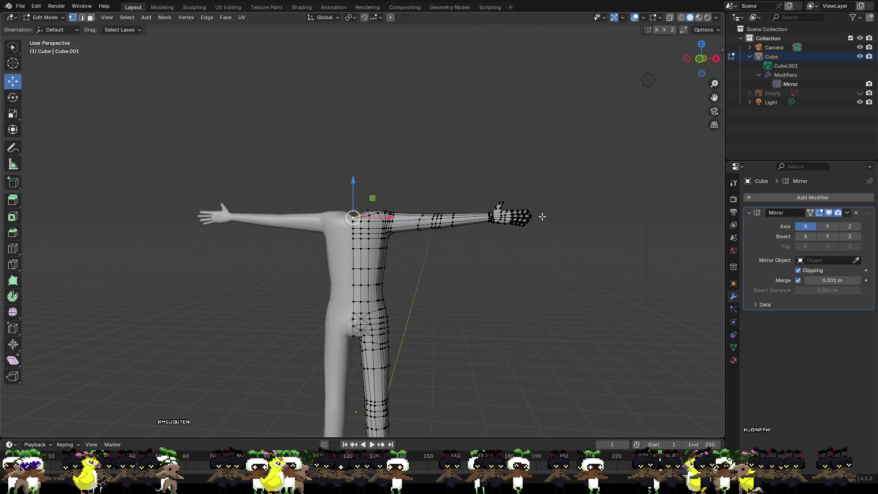
middle_click_drag(471, 280, 494, 251, "shift")
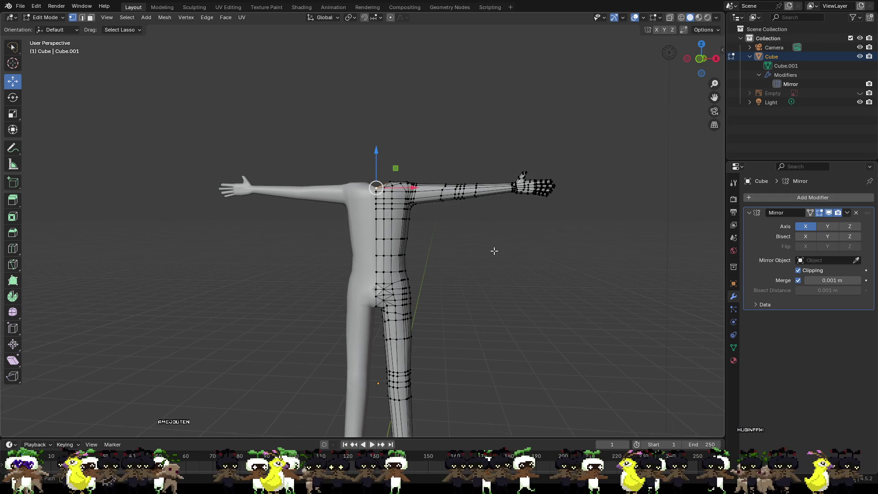
key("ctrl+z")
key("ctrl+z")
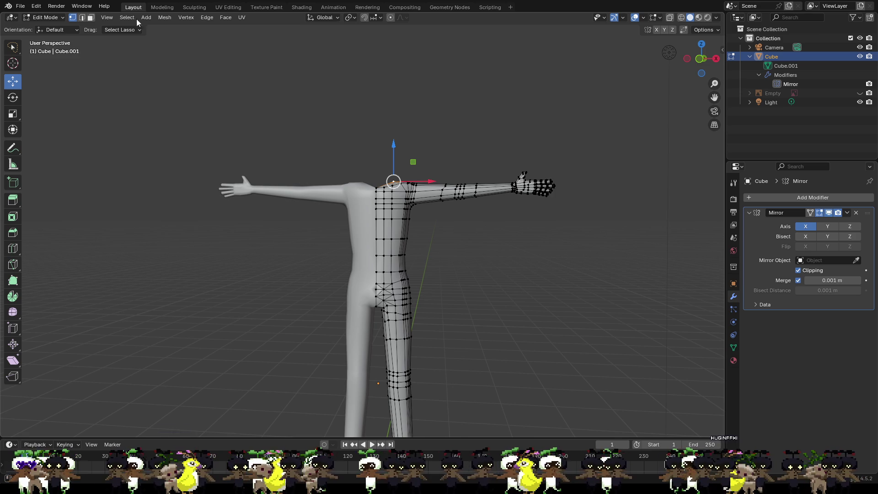
left_click(106, 7)
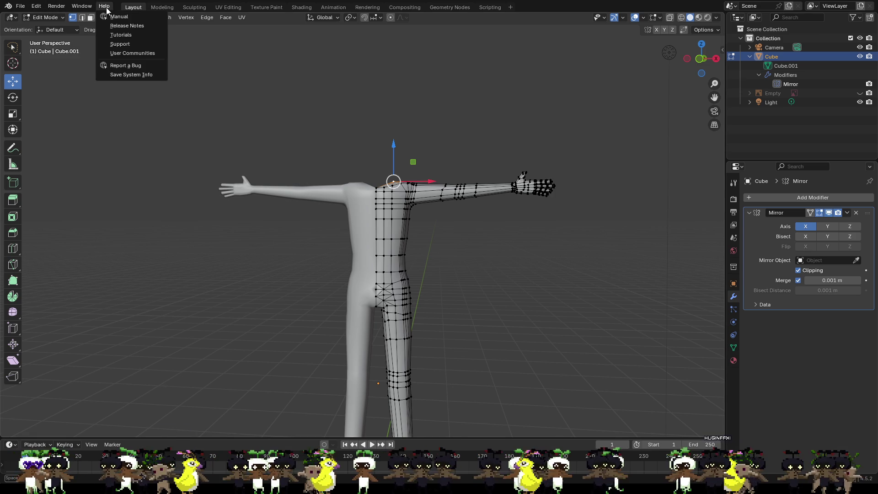
left_click(324, 103)
middle_click_drag(361, 112, 411, 174)
scroll(425, 187, "up", 4)
mouse_move(453, 140)
middle_mouse_down()
mouse_move(495, 186)
mouse_move(542, 184)
mouse_move(417, 112)
mouse_move(396, 111)
mouse_move(442, 124)
middle_mouse_up()
scroll(542, 184, "up", 3)
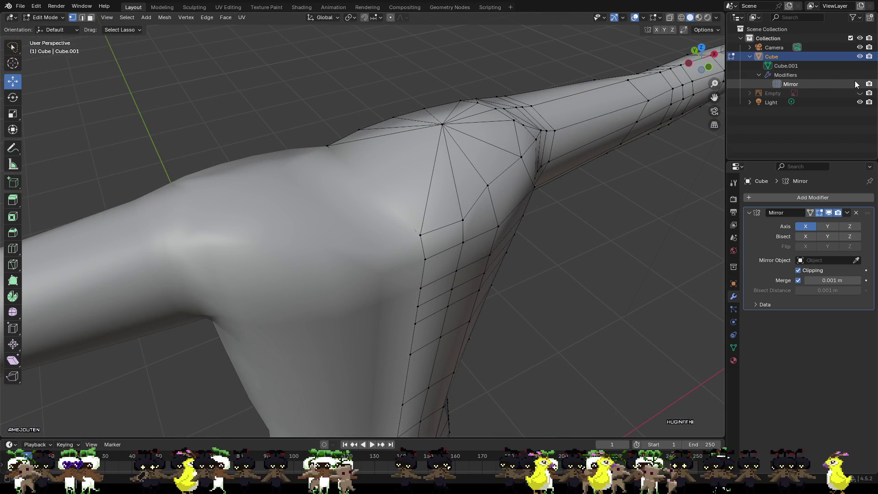
- Turn off the Mirror modifier's X axis so only one half of the body shows
left_click(809, 228)
middle_click_drag(467, 147, 498, 132)
left_click(446, 118)
left_click_drag(448, 94, 449, 62)
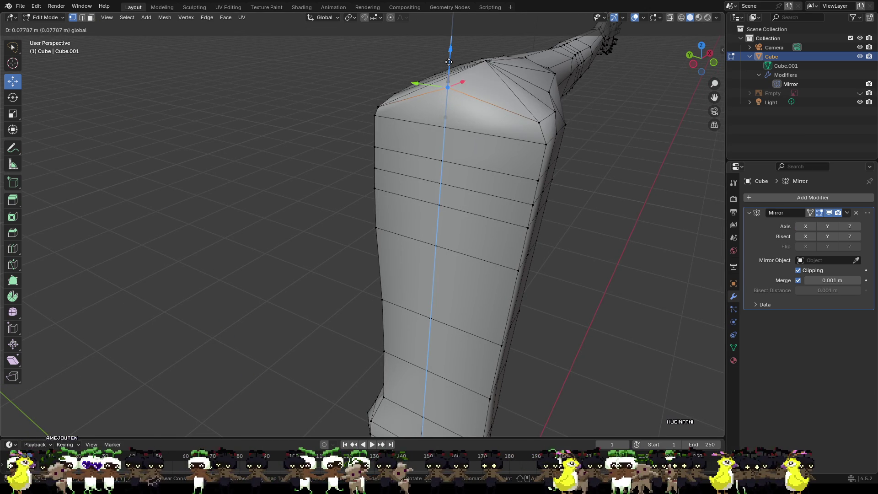
right_click(448, 62)
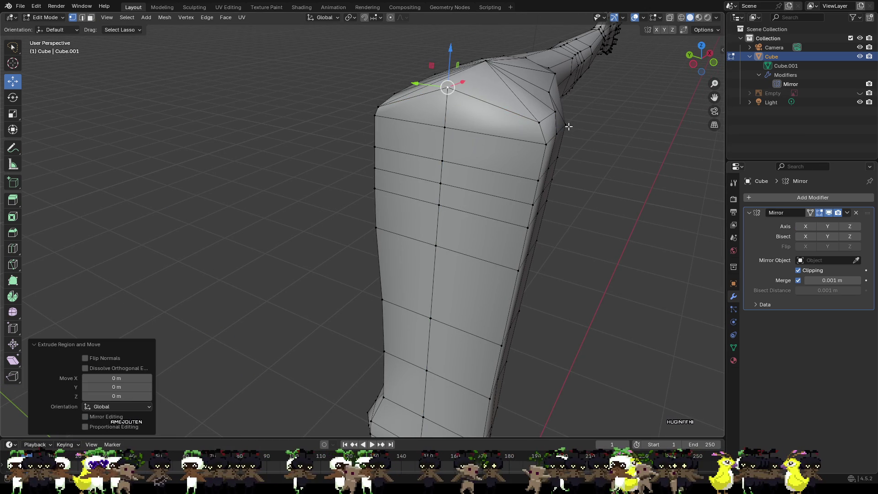
left_click(379, 68)
- Knife-cut an edge from the shoulder hub vertex to the shoulder corner vertex
scroll(485, 73, "up", 3)
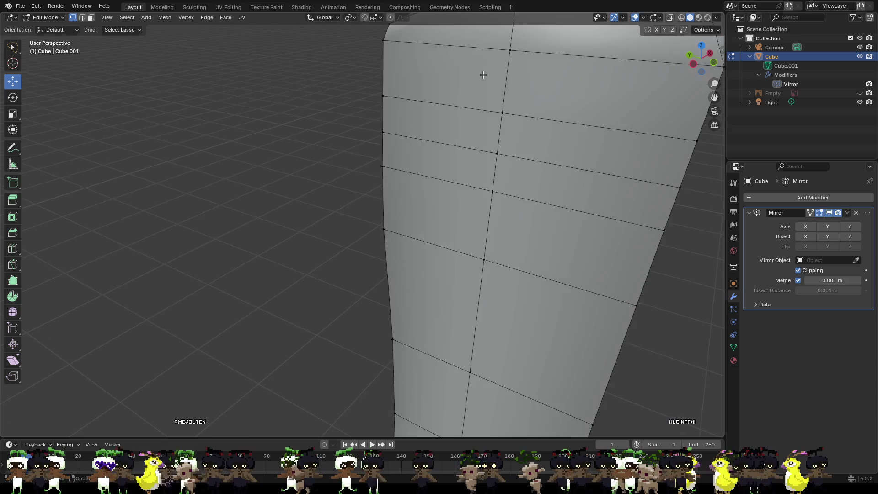
middle_click_drag(485, 73, 484, 137)
scroll(472, 176, "up", 3)
mouse_move(472, 176)
middle_mouse_down()
mouse_move(410, 139)
mouse_move(472, 174)
mouse_move(555, 178)
mouse_move(501, 187)
mouse_move(481, 179)
middle_mouse_up()
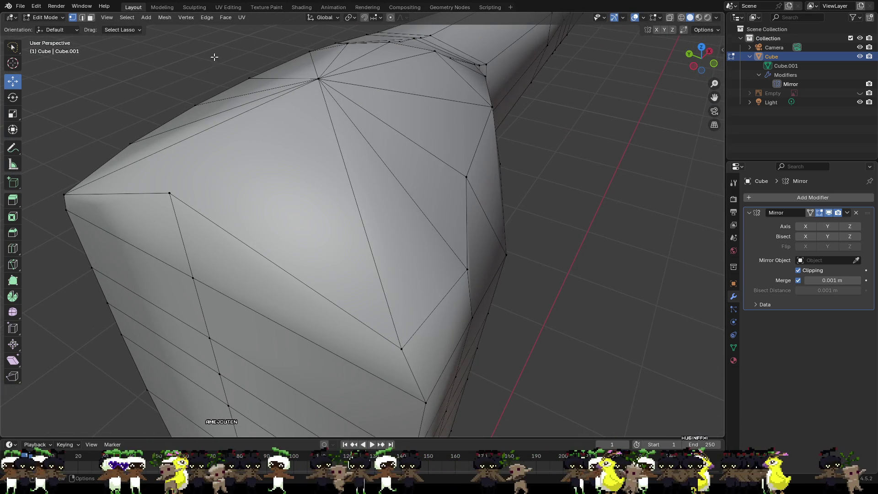
left_click(319, 79)
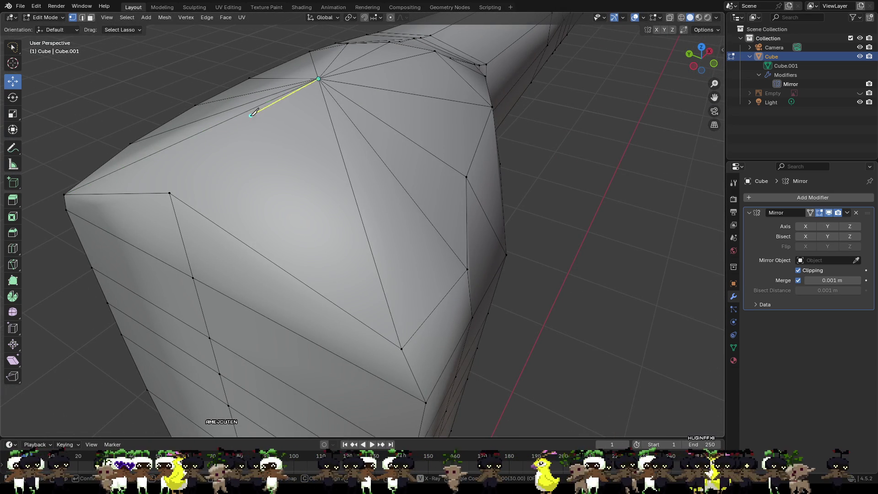
left_click(170, 192)
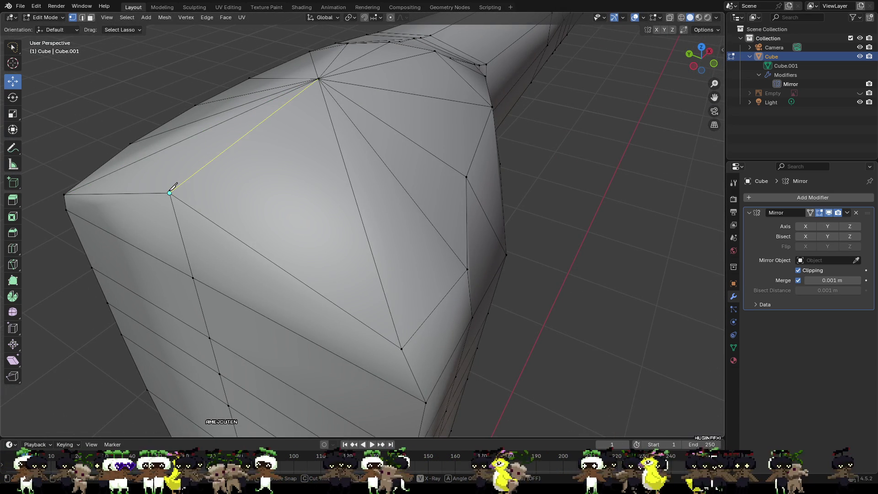
key("Return")
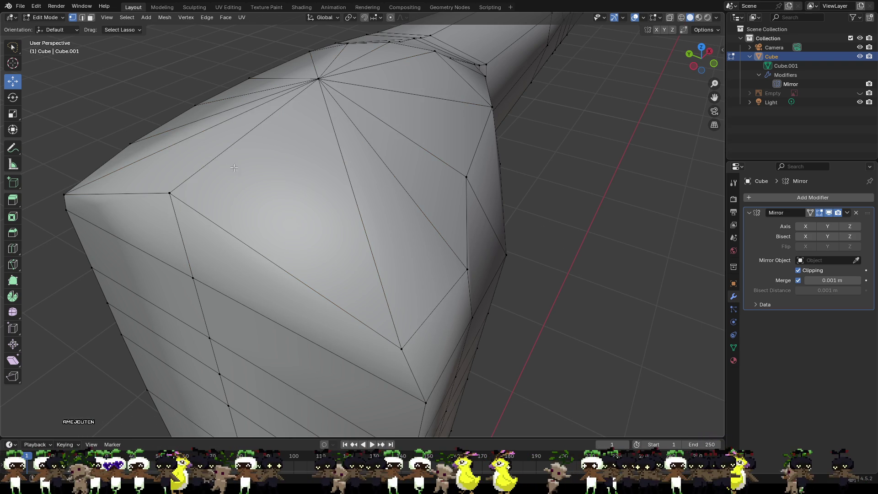
- Move two shoulder vertices about 0.052 m along Y
middle_click_drag(245, 82, 302, 99)
mouse_move(477, 159)
middle_mouse_down()
mouse_move(353, 133)
mouse_move(433, 160)
mouse_move(352, 131)
mouse_move(413, 171)
mouse_move(408, 231)
mouse_move(458, 280)
mouse_move(557, 314)
mouse_move(451, 252)
mouse_move(349, 212)
mouse_move(286, 200)
mouse_move(269, 237)
mouse_move(282, 265)
mouse_move(284, 251)
mouse_move(315, 251)
middle_mouse_up()
left_click(301, 281)
left_click(259, 335, "shift")
left_click_drag(267, 298, 238, 280)
- Nudge three shoulder-side vertices about 0.020 m along Y to round the shoulder
middle_click_drag(298, 280, 258, 195)
left_click(206, 133)
left_click(144, 137, "shift")
left_click(279, 138, "shift")
mouse_move(278, 139)
middle_mouse_down()
mouse_move(295, 181)
mouse_move(331, 196)
middle_mouse_up()
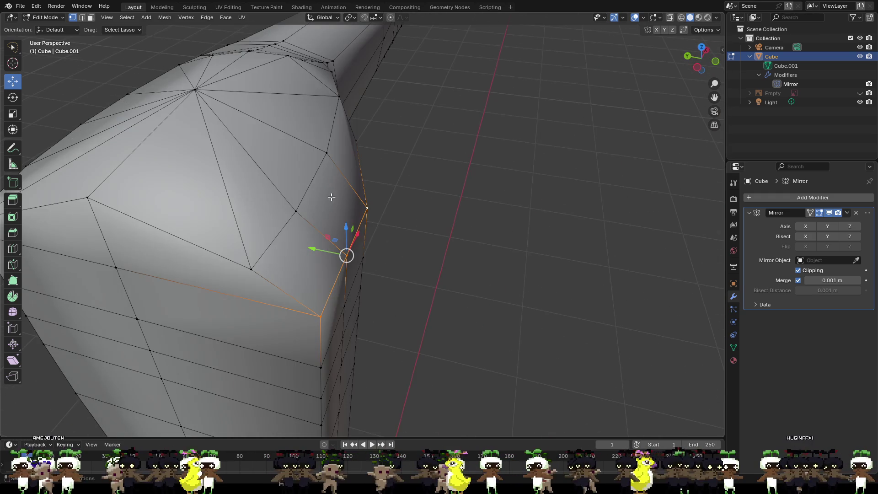
left_click_drag(329, 251, 315, 250)
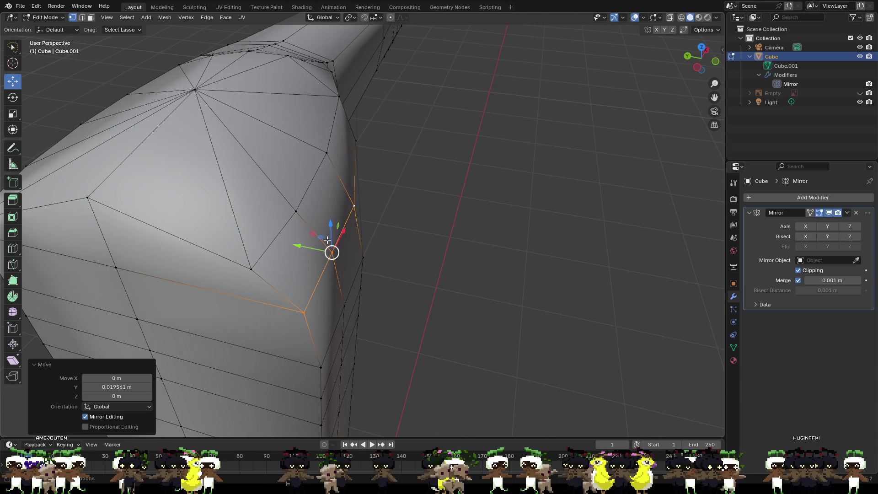
left_click(453, 219)
mouse_move(452, 217)
middle_mouse_down()
mouse_move(435, 188)
mouse_move(362, 182)
mouse_move(430, 194)
middle_mouse_up()
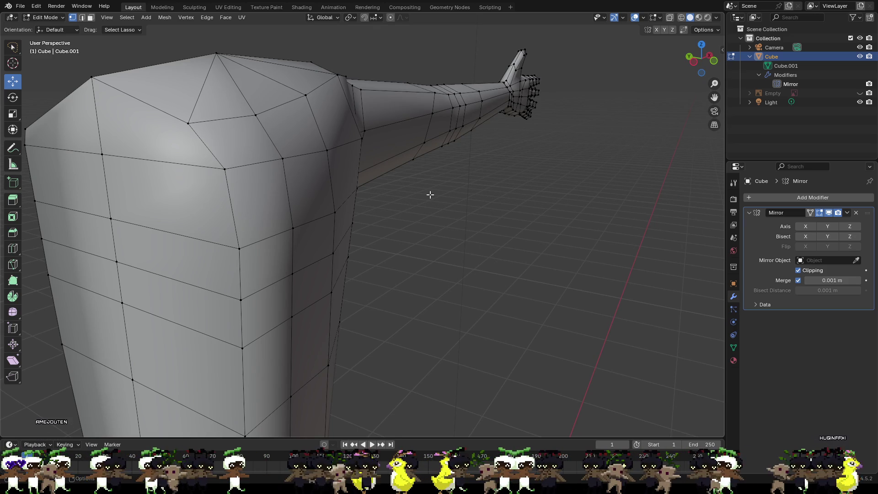
- Knife-cut two shoulder edges meeting at the lower corner vertex
scroll(429, 194, "down", 3)
mouse_move(442, 304)
middle_mouse_down("shift")
mouse_move(412, 320)
mouse_move(425, 138)
mouse_move(392, 227)
middle_mouse_up("shift")
scroll(397, 239, "down", 5)
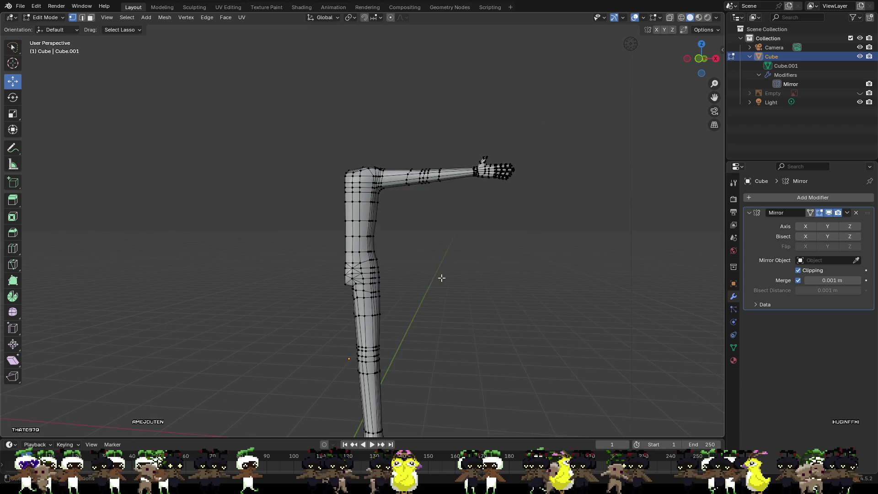
scroll(444, 278, "up", 5)
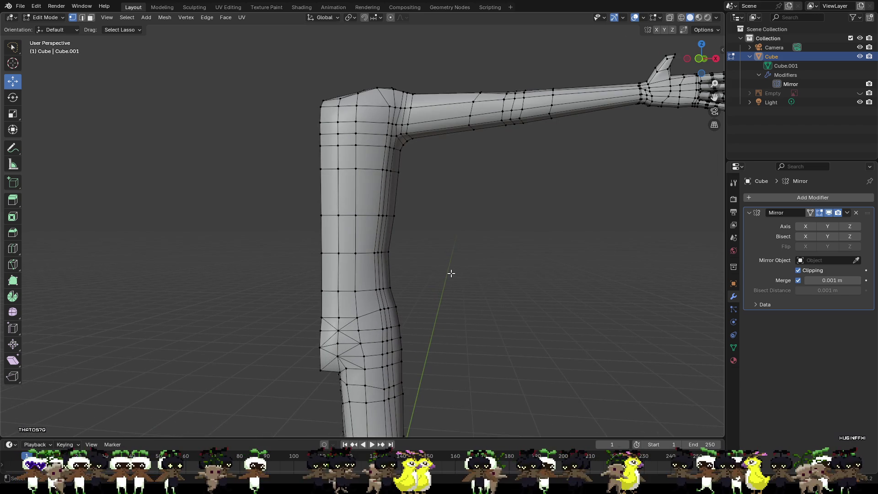
scroll(437, 263, "down", 3)
mouse_move(428, 269)
middle_mouse_down()
mouse_move(500, 317)
mouse_move(576, 319)
mouse_move(509, 290)
middle_mouse_up()
scroll(465, 244, "up", 3)
left_click_drag(484, 222, 486, 221)
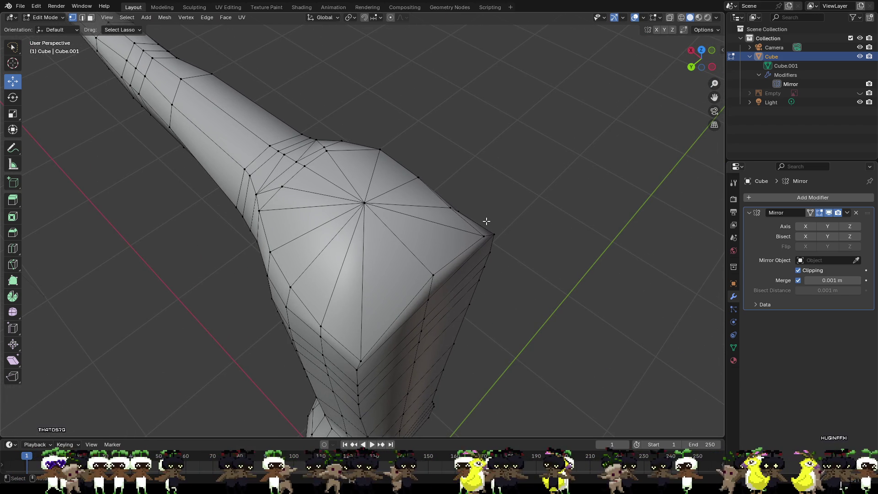
left_click(451, 208)
left_click(433, 275)
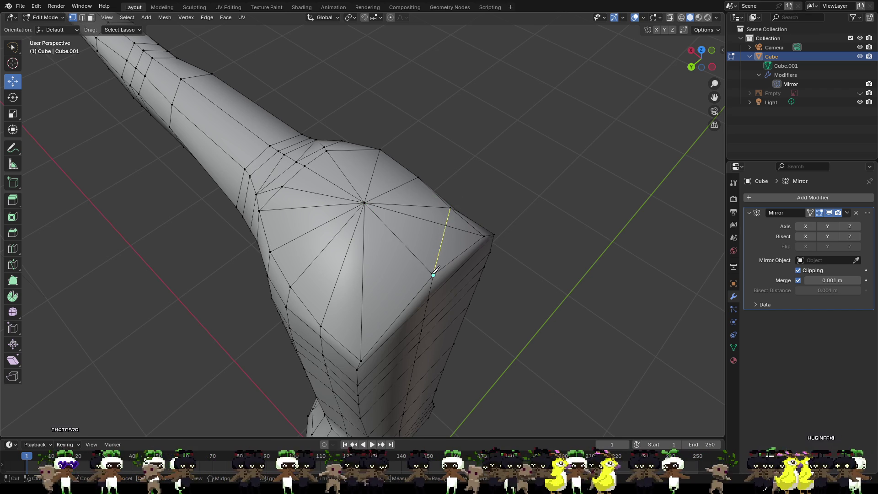
key("Return")
key("k")
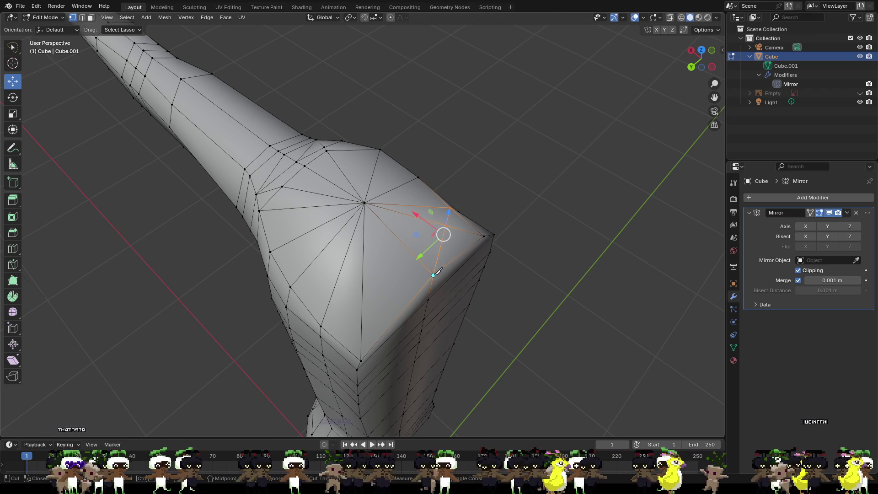
left_click(433, 275)
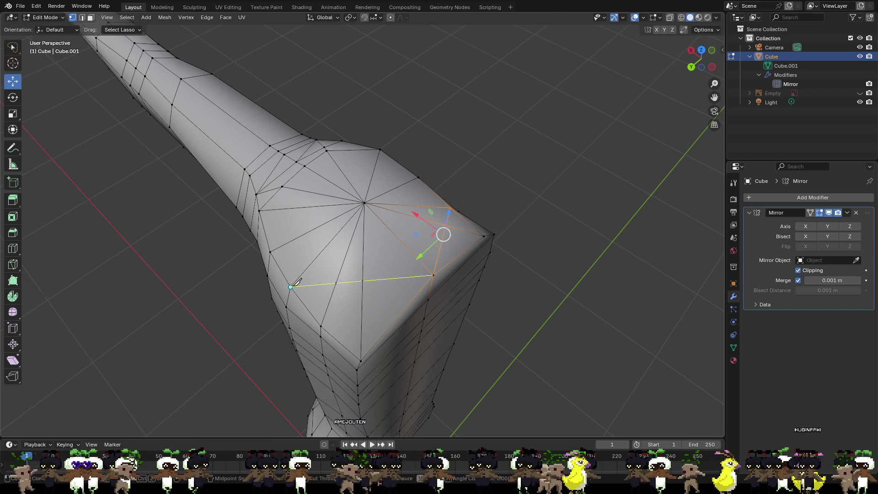
left_click(291, 287)
key("Return")
key("alt+a")
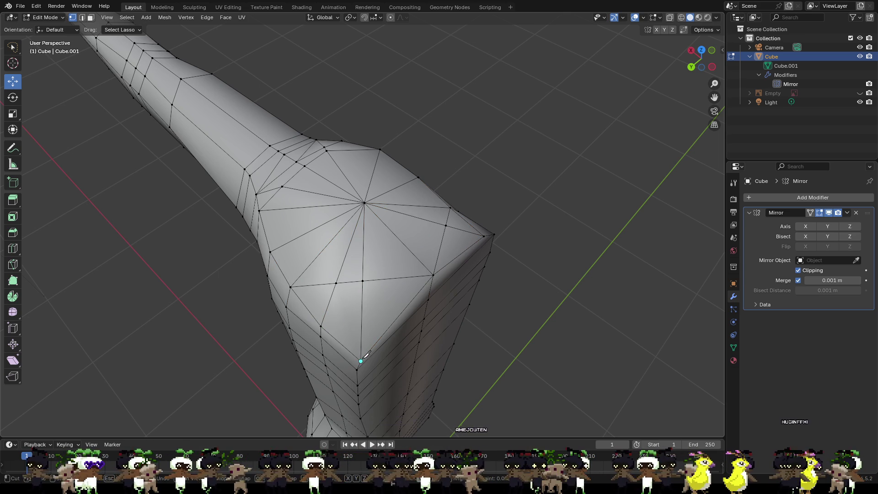
- Add three more knife cuts across the shoulder faces, then exclude Mirror from renders
left_click(433, 275)
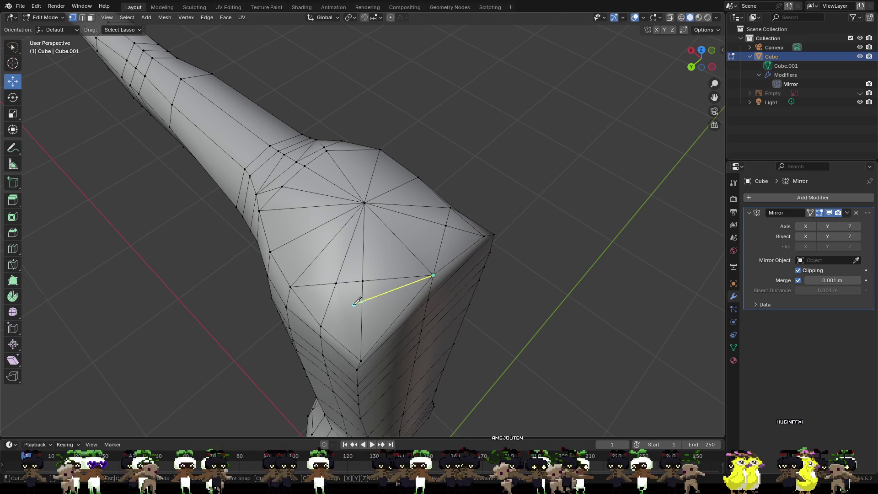
left_click(321, 326)
key("Return")
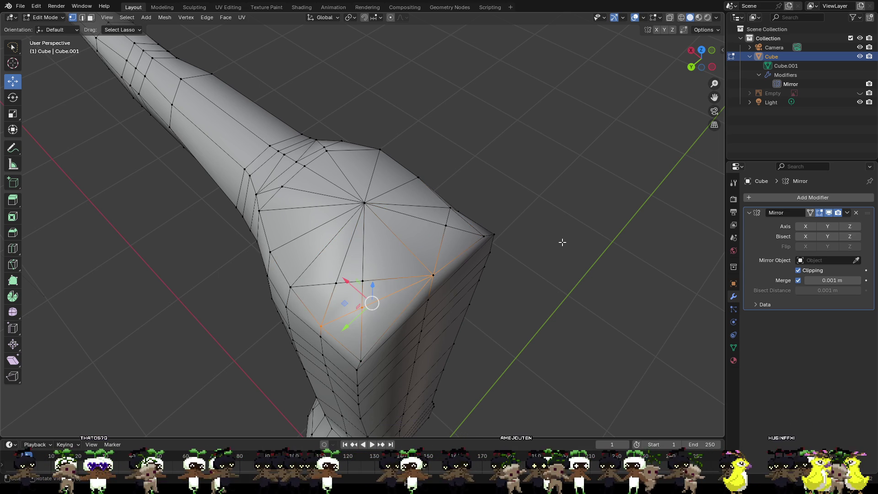
left_click(562, 242)
left_click(362, 308)
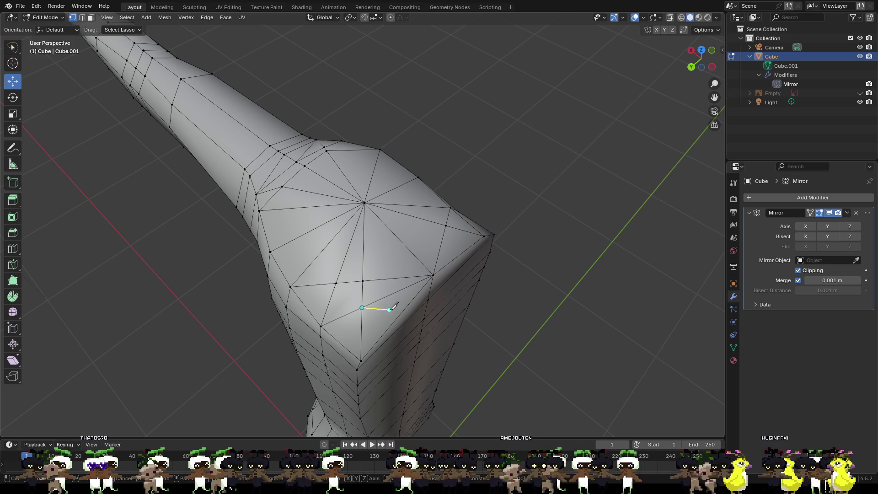
left_click(412, 303)
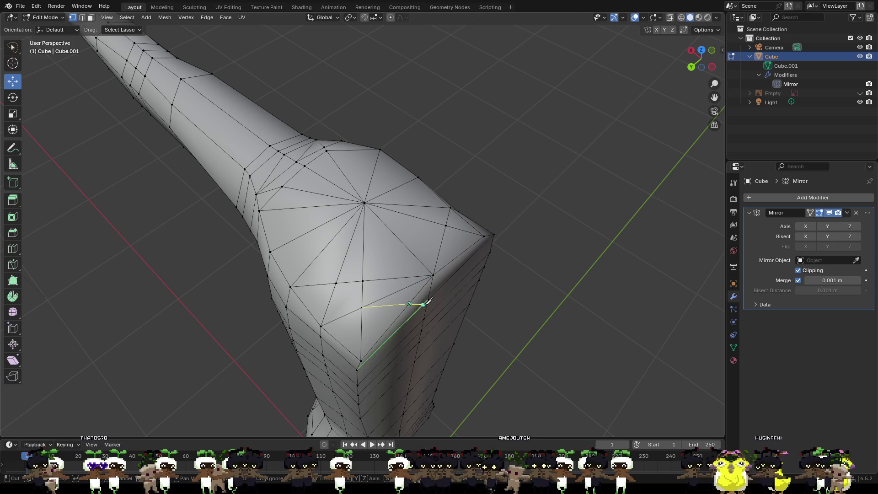
left_click(427, 299)
key("Return")
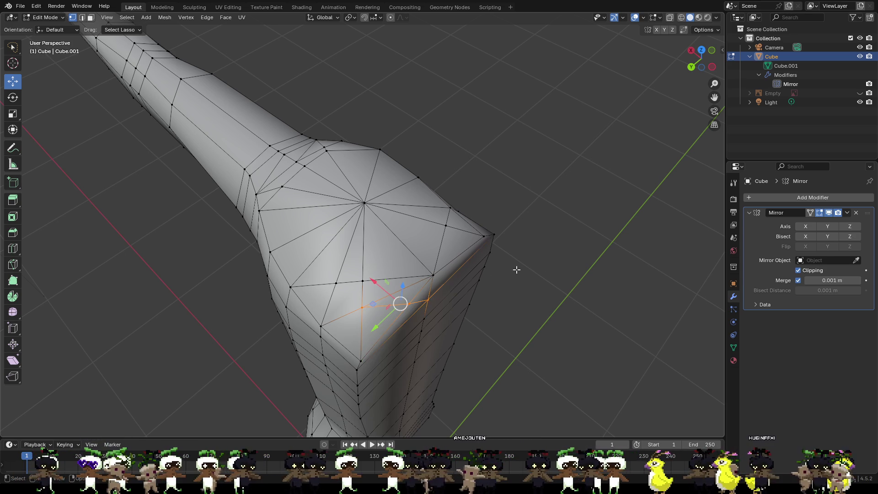
key("alt+a")
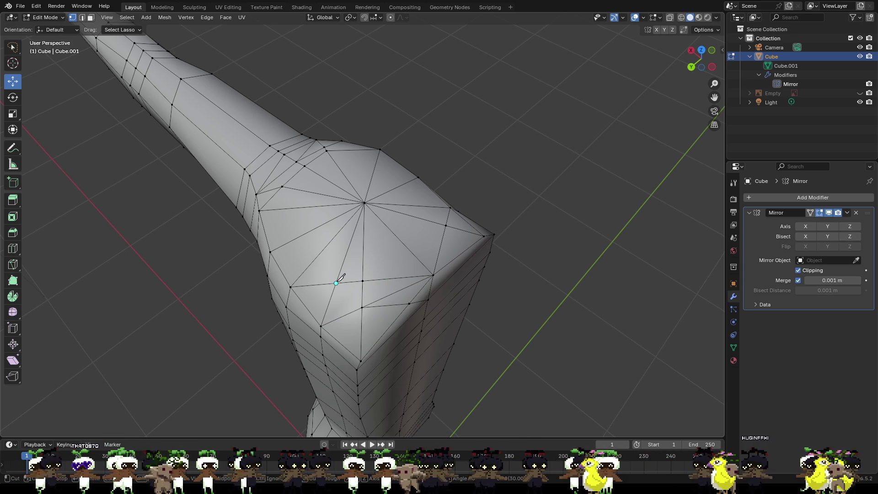
left_click(336, 283)
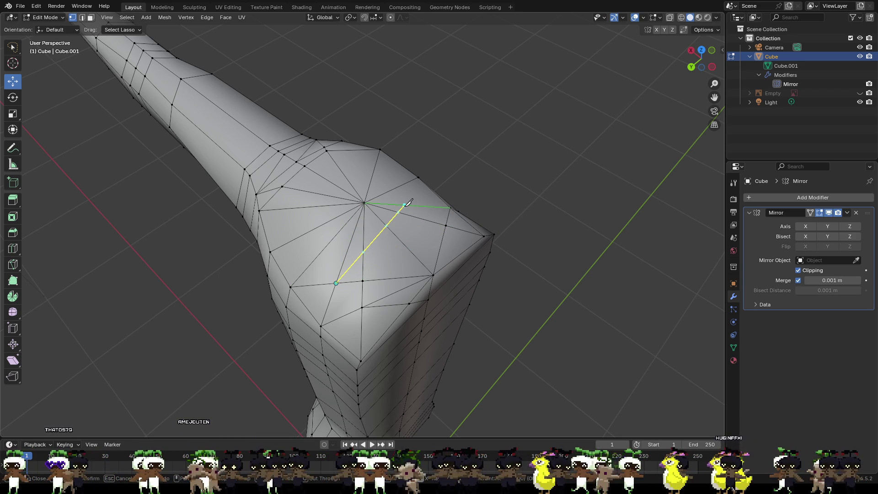
left_click(447, 225)
key("Return")
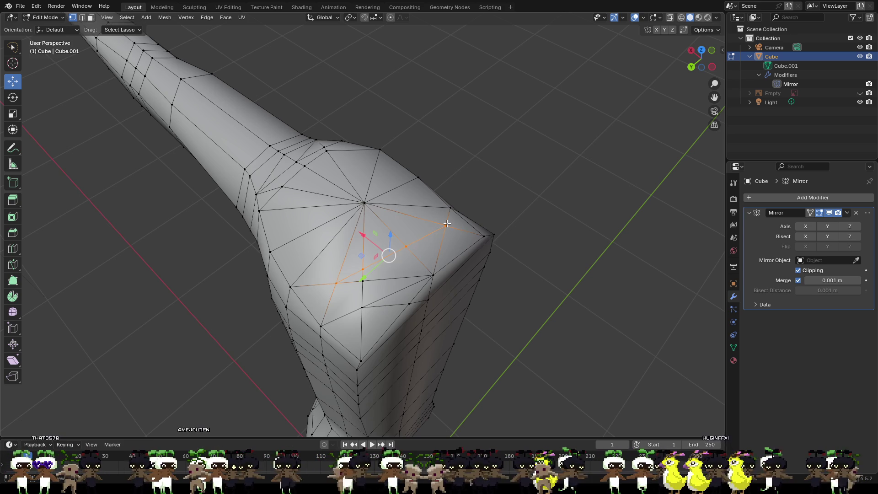
left_click(544, 195)
mouse_move(539, 205)
middle_mouse_down()
mouse_move(502, 176)
mouse_move(406, 184)
mouse_move(533, 211)
middle_mouse_up()
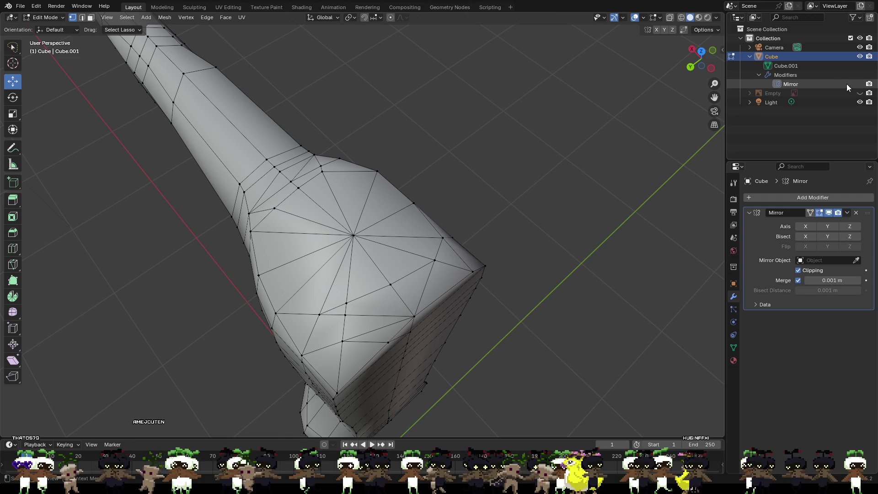
left_click(869, 84)
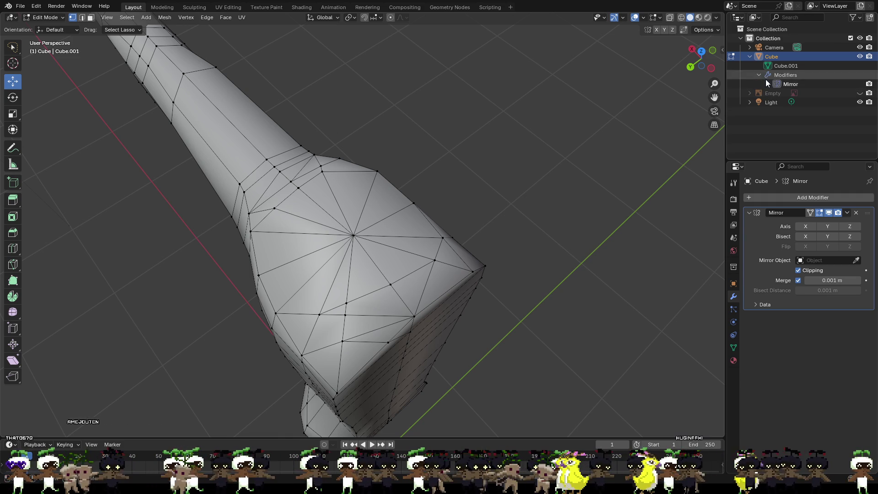
- Toggle Bisect X on and off, then re-enable Mirror Axis X so both halves show
left_click(807, 236)
left_click(806, 237)
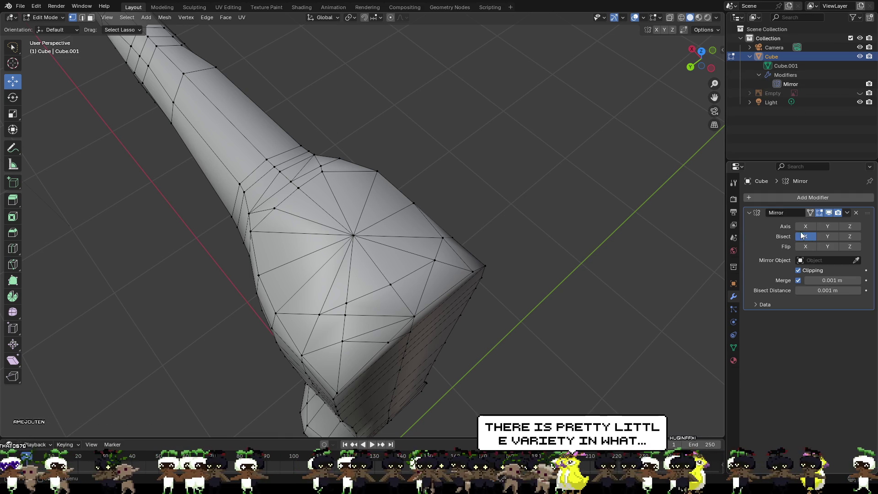
left_click(806, 226)
mouse_move(572, 196)
middle_mouse_down()
mouse_move(476, 161)
mouse_move(483, 185)
middle_mouse_up()
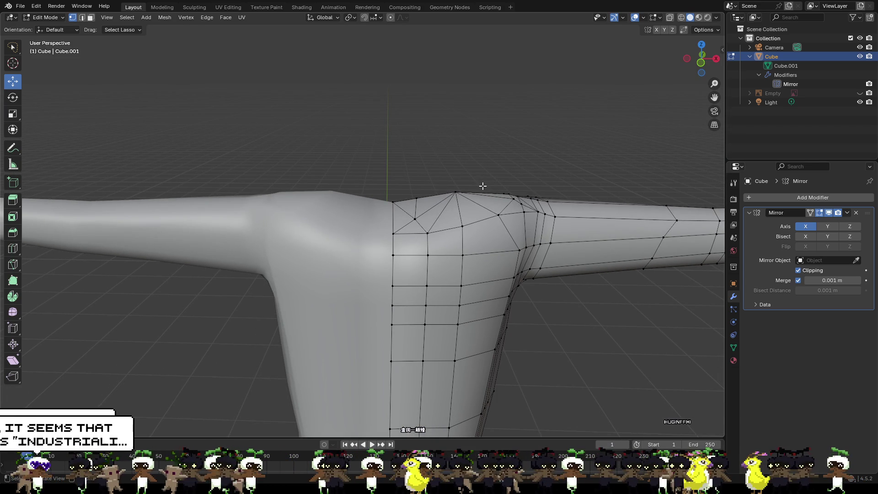
- Select two neighbouring vertices on the shoulder top
middle_click_drag(479, 182, 476, 189)
middle_click_drag(480, 155, 512, 155)
mouse_move(491, 93)
middle_mouse_down("shift")
mouse_move(439, 208)
mouse_move(634, 220)
middle_mouse_up("shift")
scroll(425, 200, "up", 2)
left_click(449, 224)
mouse_move(445, 328)
middle_mouse_down("shift")
mouse_move(495, 234)
mouse_move(503, 245)
mouse_move(578, 264)
mouse_move(681, 263)
mouse_move(449, 245)
mouse_move(571, 267)
middle_mouse_up("shift")
left_click(400, 249)
left_click(472, 259, "shift")
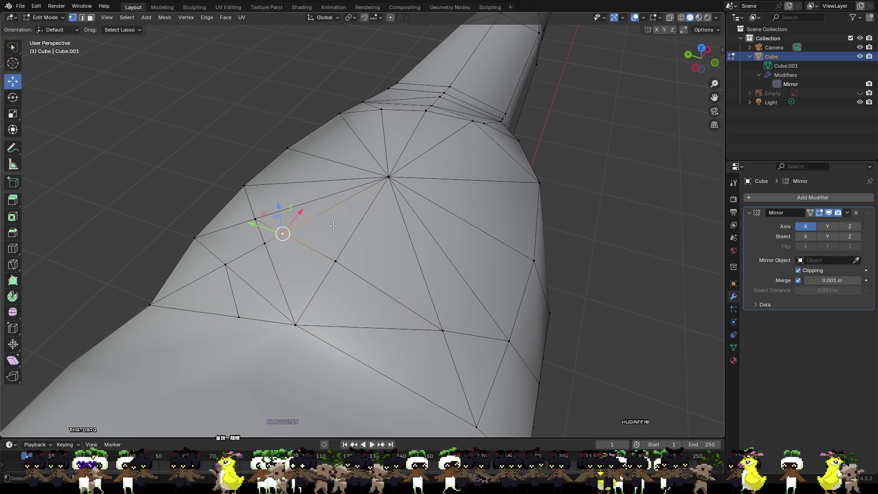
- Undo the last three mesh edits and knife-cut a diagonal edge across the shoulder
key("ctrl+z")
key("ctrl+z")
key("ctrl+z")
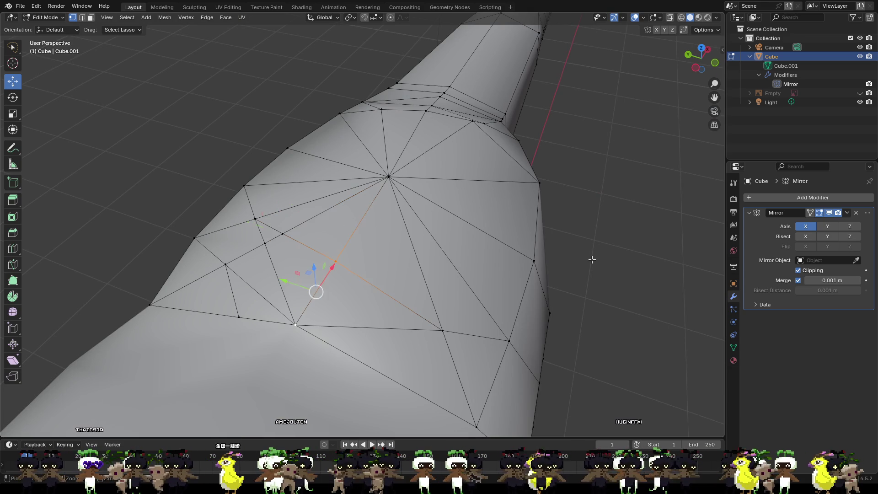
key("ctrl+z")
key("ctrl+z")
key("ctrl+z")
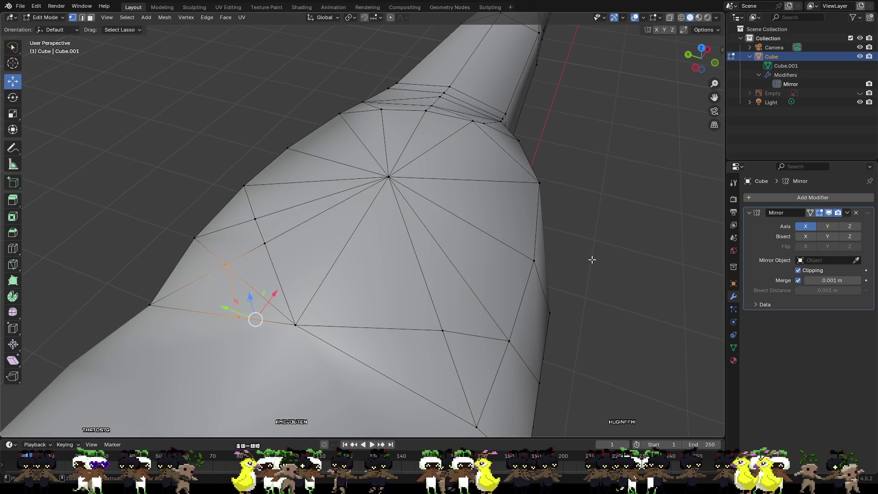
key("ctrl+z")
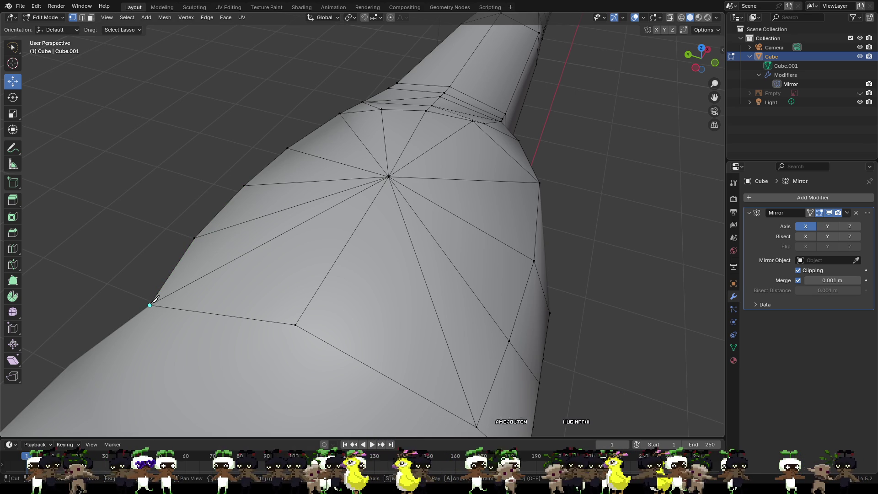
left_click(194, 238)
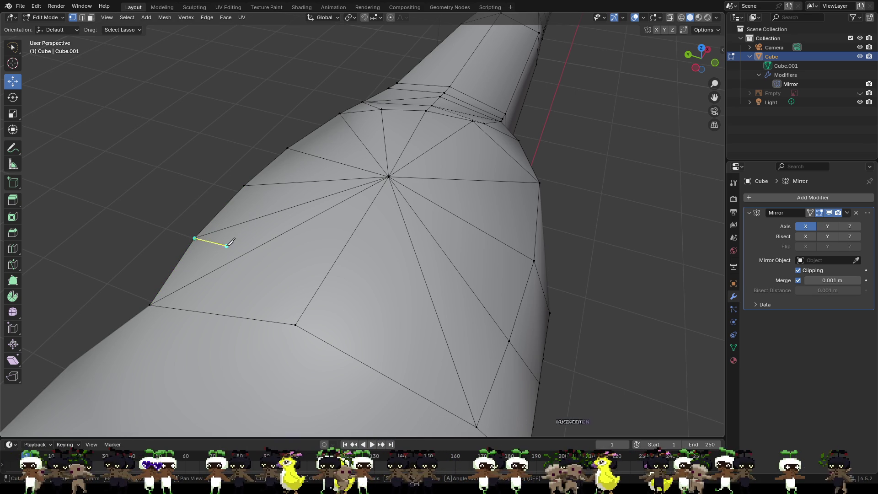
left_click(509, 340)
key("Return")
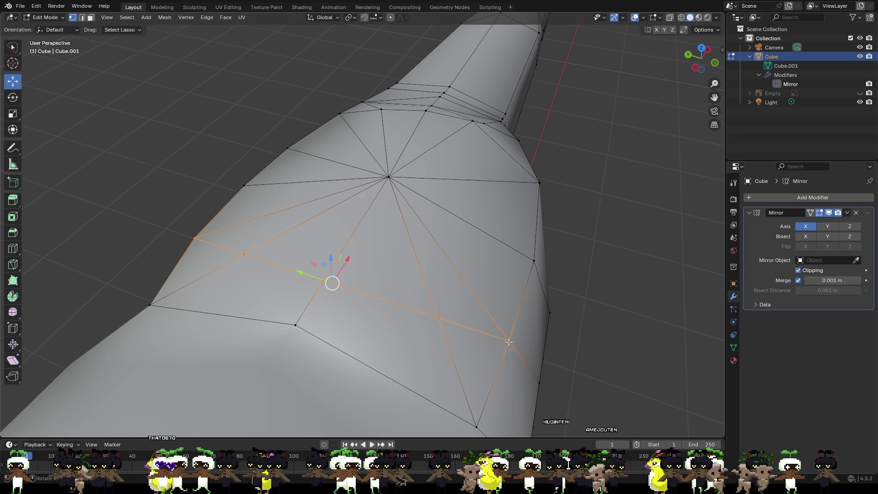
left_click(600, 299)
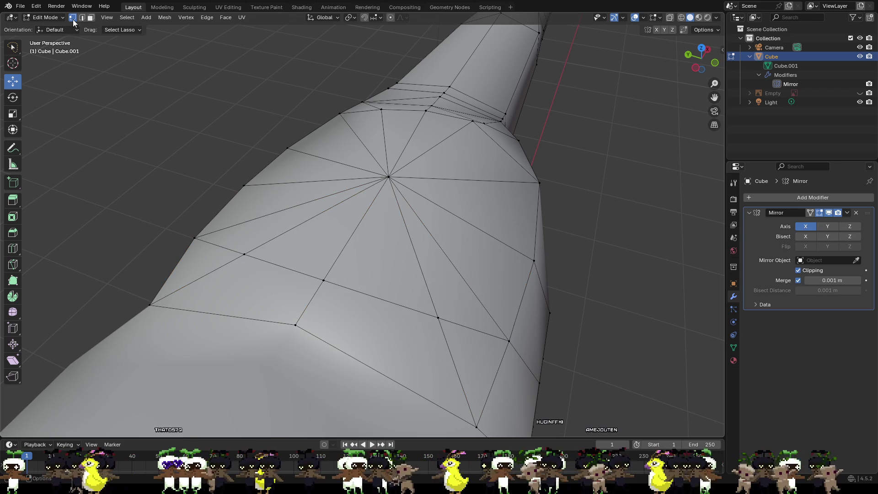
- Move one new vertex on the cut about 0.064 m along X
left_click(325, 281)
left_click_drag(339, 261, 364, 220)
mouse_move(364, 221)
middle_mouse_down()
mouse_move(379, 211)
mouse_move(290, 199)
middle_mouse_up()
left_click(298, 202)
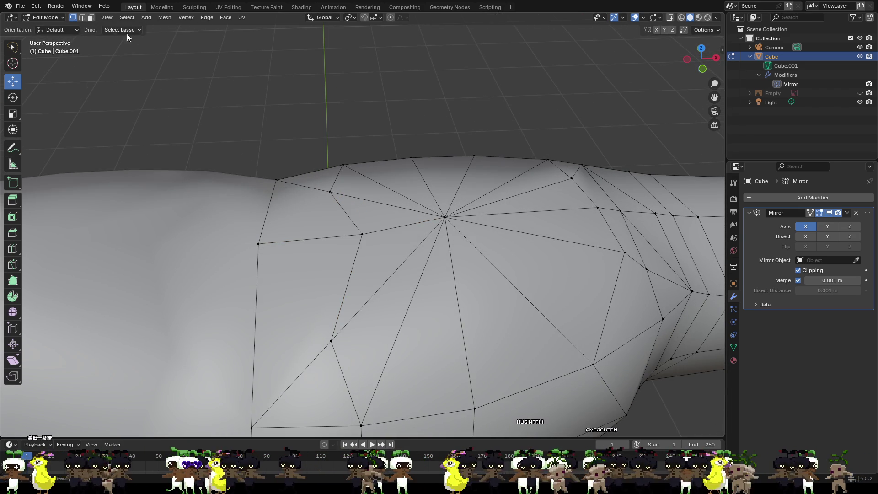
- Extrude the two top torso faces upward into a short neck block
left_click(90, 17)
left_click_drag(248, 185, 292, 298)
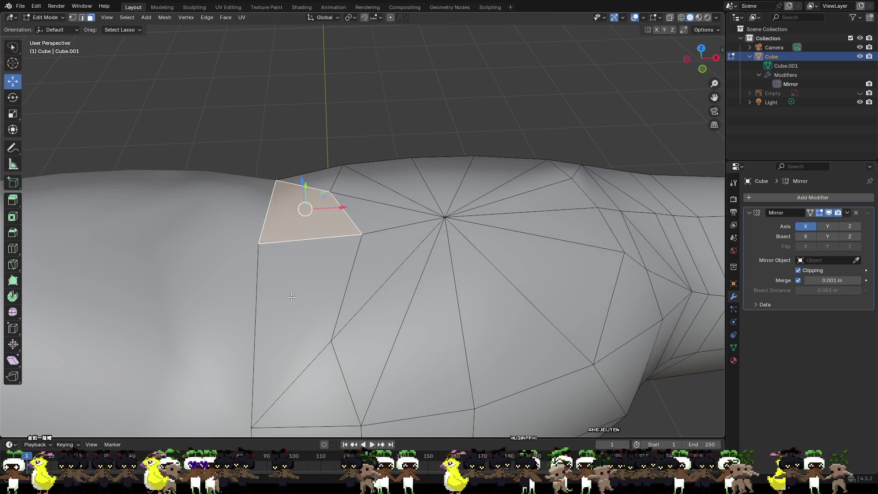
left_click(292, 297, "shift")
middle_click_drag(401, 299, 399, 241)
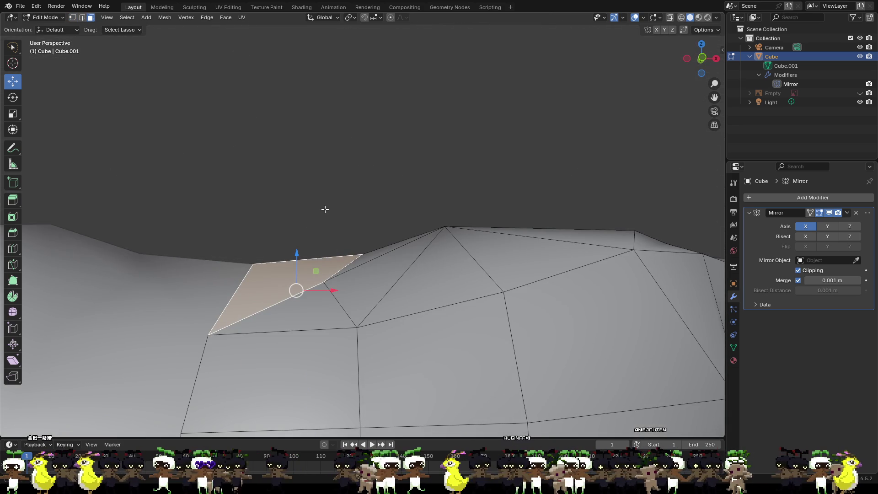
key("e")
left_click(326, 101)
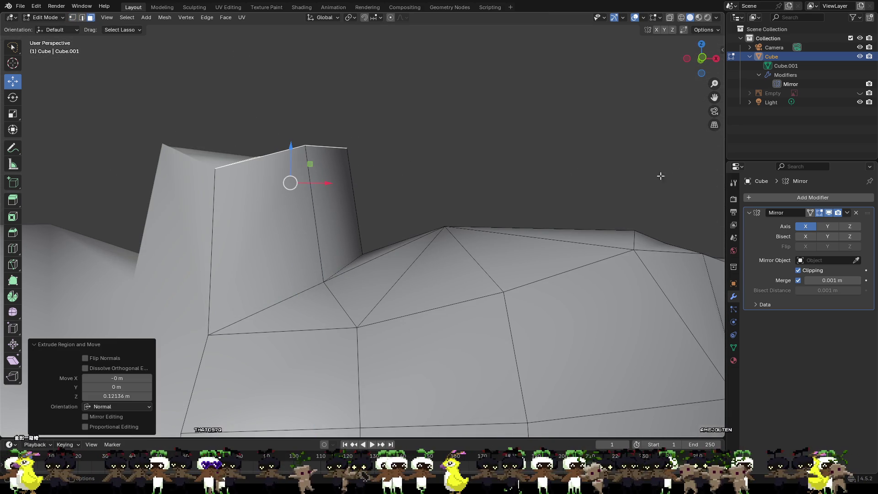
- Show the blue reference sketch and shift a shoulder vertex along Y
left_click(860, 92)
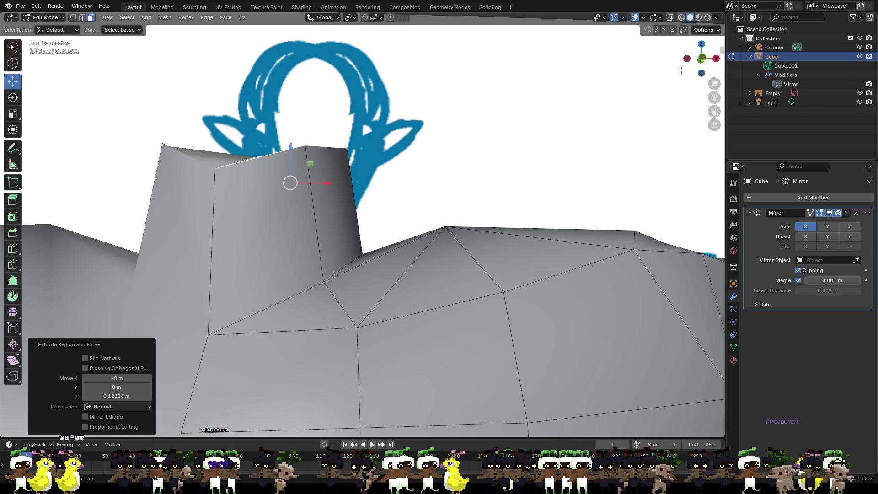
mouse_move(706, 59)
left_mouse_down()
mouse_move(670, 68)
mouse_move(514, 190)
mouse_move(576, 188)
mouse_move(447, 244)
left_mouse_up()
left_click(395, 266)
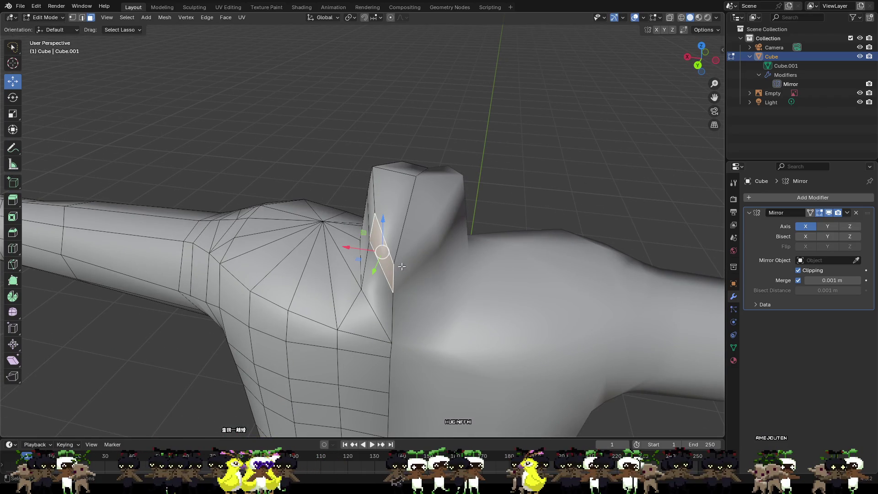
left_click(72, 18)
mouse_move(412, 228)
middle_mouse_down()
mouse_move(506, 225)
mouse_move(491, 223)
middle_mouse_up()
left_click(479, 221)
left_click(480, 196, "shift")
left_click_drag(510, 212, 478, 213)
- Adjust that shoulder vertex along Y, X and Z, then raise another shoulder vertex
mouse_move(516, 232)
middle_mouse_down()
mouse_move(472, 211)
mouse_move(393, 212)
mouse_move(405, 210)
middle_mouse_up()
middle_click_drag(384, 274, 405, 307)
mouse_move(369, 319)
left_mouse_down()
mouse_move(364, 298)
mouse_move(325, 280)
left_mouse_up()
middle_click_drag(325, 280, 376, 173)
left_click_drag(360, 211, 361, 173)
mouse_move(366, 201)
middle_mouse_down()
mouse_move(544, 241)
mouse_move(417, 237)
middle_mouse_up()
left_click(402, 224)
left_click_drag(403, 204, 437, 230)
- Move a neckline vertex along X and about 0.054 m along Y
middle_click_drag(436, 229, 443, 202)
left_click(344, 254)
middle_click_drag(344, 254, 362, 277)
mouse_move(393, 273)
left_mouse_down()
mouse_move(368, 267)
mouse_move(353, 247)
mouse_move(365, 250)
left_mouse_up()
mouse_move(366, 249)
middle_mouse_down()
mouse_move(369, 200)
mouse_move(337, 179)
mouse_move(274, 200)
mouse_move(420, 290)
middle_mouse_up()
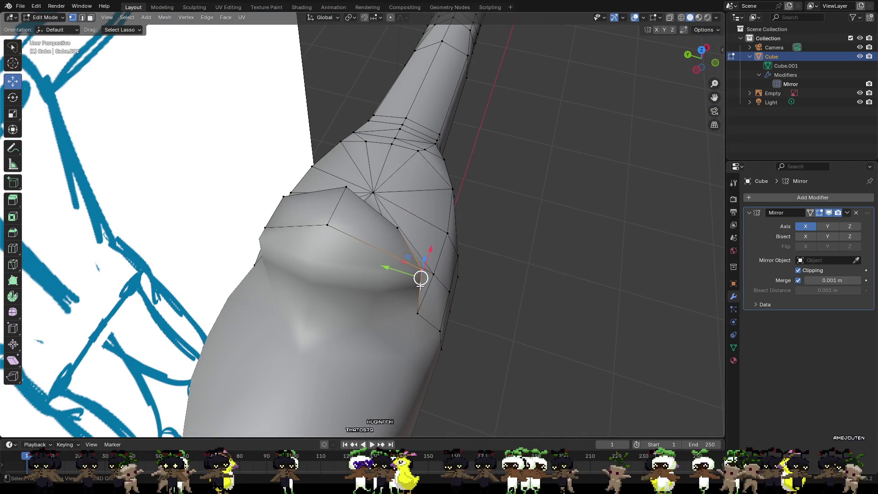
mouse_move(400, 273)
left_mouse_down()
mouse_move(375, 270)
mouse_move(392, 264)
left_mouse_up()
mouse_move(392, 264)
middle_mouse_down()
mouse_move(294, 235)
mouse_move(304, 205)
mouse_move(348, 197)
mouse_move(221, 201)
mouse_move(402, 183)
middle_mouse_up()
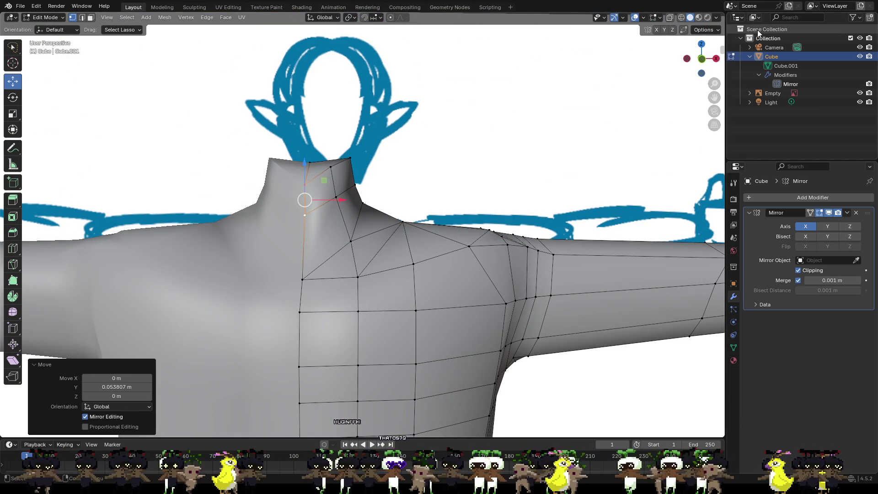
- In front orthographic view, nudge a single neck vertex along X
left_click(704, 62)
scroll(450, 186, "down", 5)
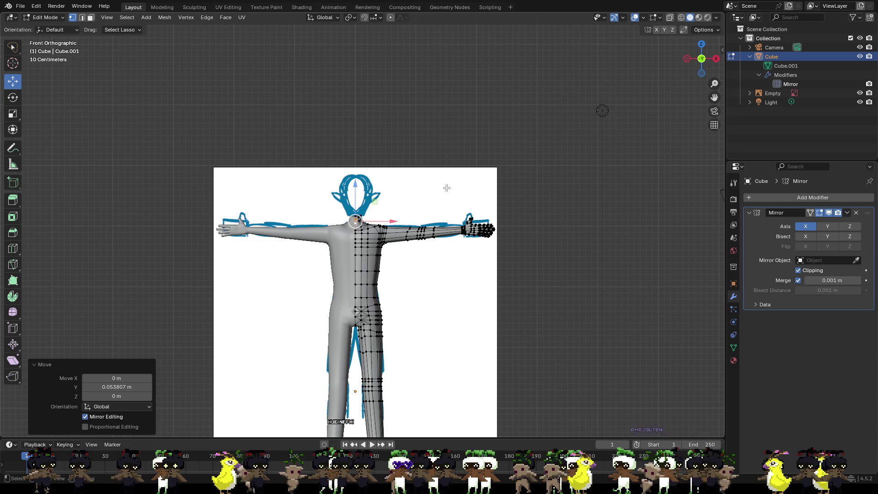
scroll(388, 195, "up", 5)
scroll(389, 195, "up", 5)
mouse_move(395, 161)
middle_mouse_down()
mouse_move(361, 170)
mouse_move(463, 206)
mouse_move(392, 153)
middle_mouse_up()
left_click(368, 156)
left_click_drag(396, 153, 409, 155)
scroll(424, 130, "up", 3)
scroll(425, 129, "down", 3)
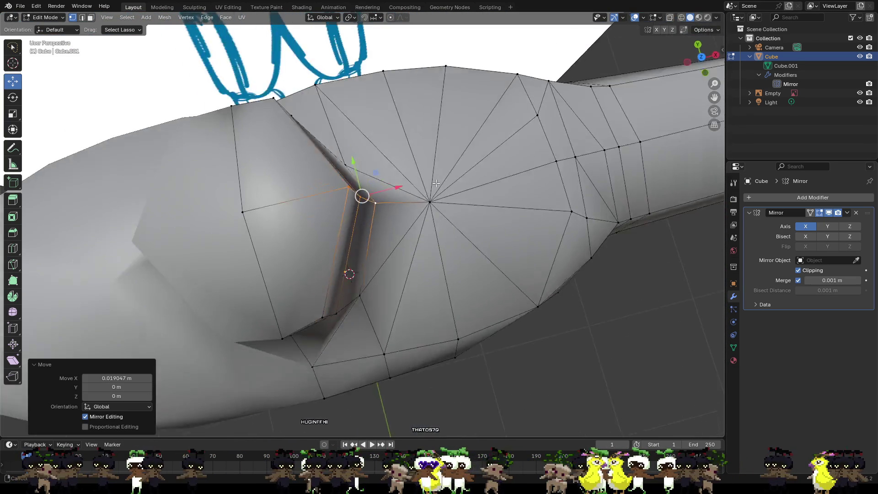
middle_click_drag(425, 129, 426, 105)
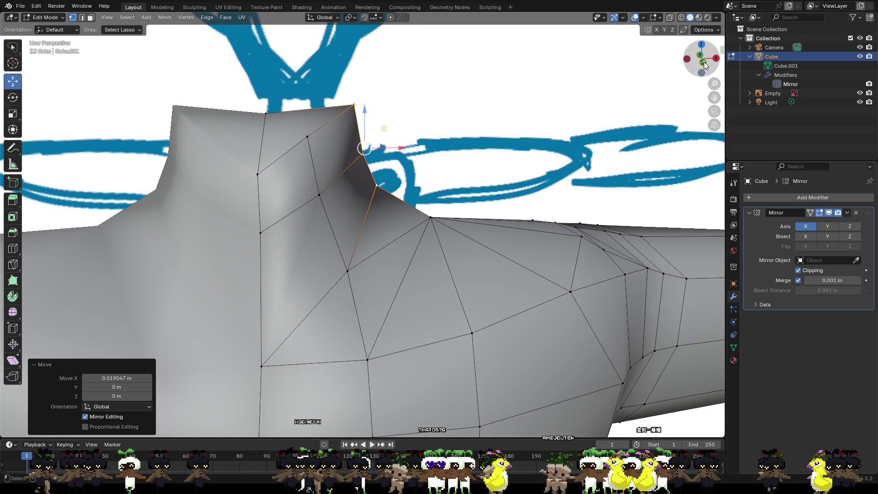
- Raise the neck-top vertices along Z so the top edge is level
left_click(703, 63)
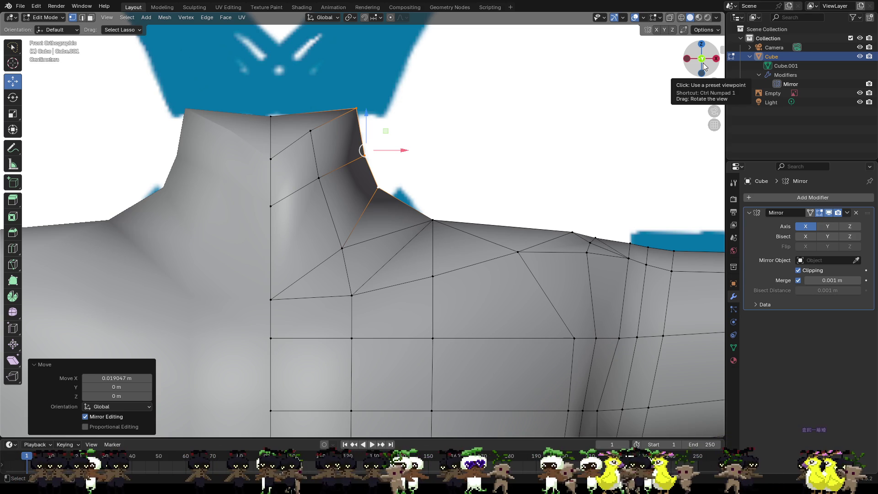
left_click(269, 162)
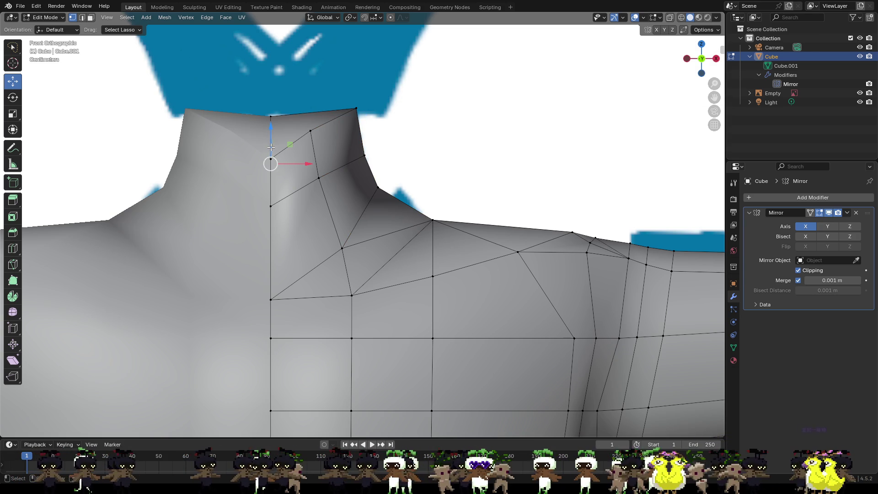
left_click_drag(272, 134, 273, 87)
left_click(311, 131)
mouse_move(305, 111)
left_mouse_down()
mouse_move(313, 83)
mouse_move(305, 90)
left_mouse_up()
mouse_move(402, 133)
middle_mouse_down()
mouse_move(246, 143)
mouse_move(261, 136)
middle_mouse_up()
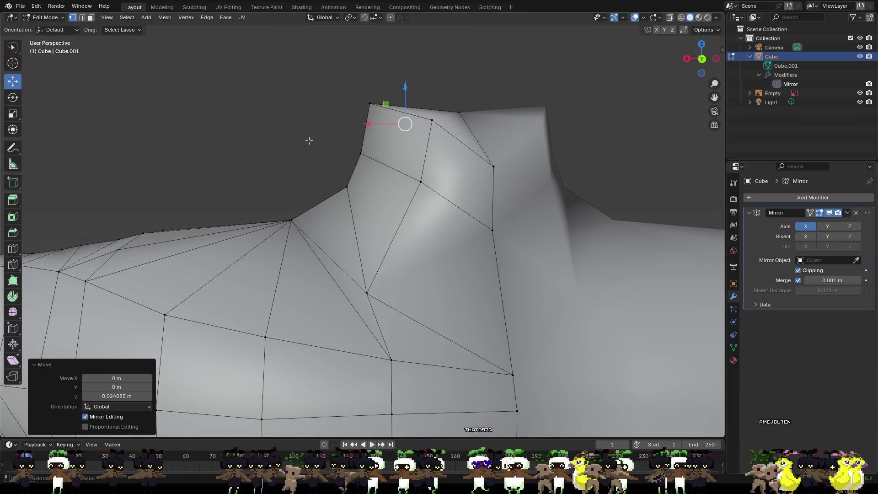
left_click(497, 166)
left_click_drag(495, 140, 495, 93)
left_click(431, 120)
left_click_drag(432, 120, 496, 119)
left_click(495, 118)
left_click_drag(495, 87, 495, 83)
left_click(432, 110)
left_click_drag(436, 90, 435, 85)
- Reshape a lower neck vertex by moving it along Y, Z and X
left_click(492, 230)
mouse_move(492, 230)
middle_mouse_down()
mouse_move(620, 242)
mouse_move(401, 240)
mouse_move(473, 280)
middle_mouse_up()
mouse_move(471, 270)
left_mouse_down()
mouse_move(488, 269)
mouse_move(454, 228)
left_mouse_up()
mouse_move(454, 229)
middle_mouse_down()
mouse_move(324, 94)
mouse_move(325, 209)
mouse_move(366, 203)
middle_mouse_up()
left_click_drag(369, 205, 384, 171)
mouse_move(385, 171)
middle_mouse_down()
mouse_move(452, 202)
mouse_move(464, 224)
middle_mouse_up()
mouse_move(464, 224)
left_mouse_down()
mouse_move(471, 209)
mouse_move(463, 207)
mouse_move(569, 219)
mouse_move(531, 238)
left_mouse_up()
mouse_move(531, 238)
middle_mouse_down()
mouse_move(421, 205)
mouse_move(478, 354)
mouse_move(466, 194)
middle_mouse_up()
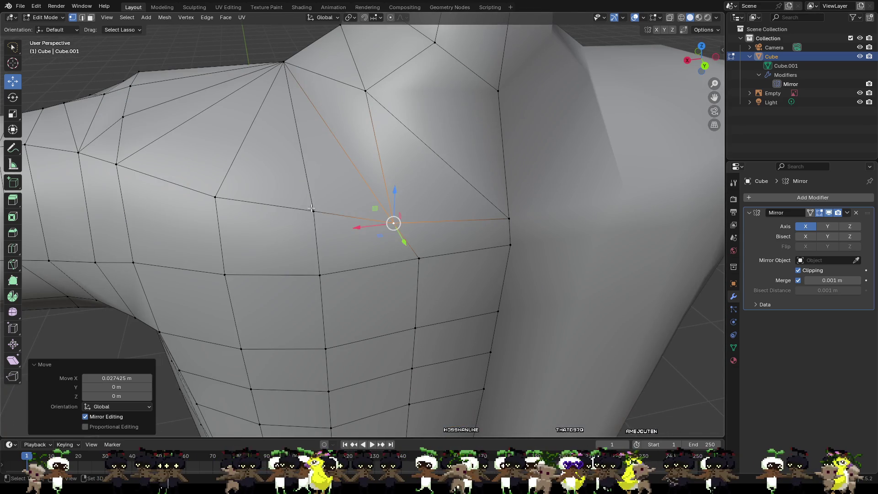
- Move the neck-base vertices with axis-locked moves, about 0.027 m in X and 0.029 m in negative Y
key("g")
key("x")
mouse_move(236, 200)
middle_mouse_down()
mouse_move(494, 255)
mouse_move(482, 271)
mouse_move(388, 137)
mouse_move(356, 114)
middle_mouse_up()
key("g")
key("y")
left_click(484, 270)
key("g")
key("z")
left_click(353, 107)
middle_click_drag(401, 155, 603, 192)
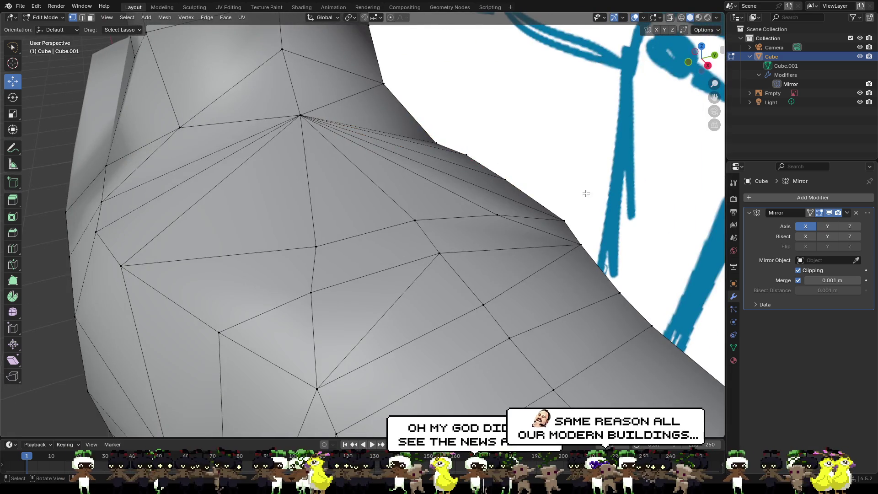
scroll(603, 192, "down", 5)
mouse_move(537, 194)
middle_mouse_down()
mouse_move(526, 190)
mouse_move(530, 206)
mouse_move(518, 188)
mouse_move(502, 237)
middle_mouse_up()
scroll(517, 188, "down", 6)
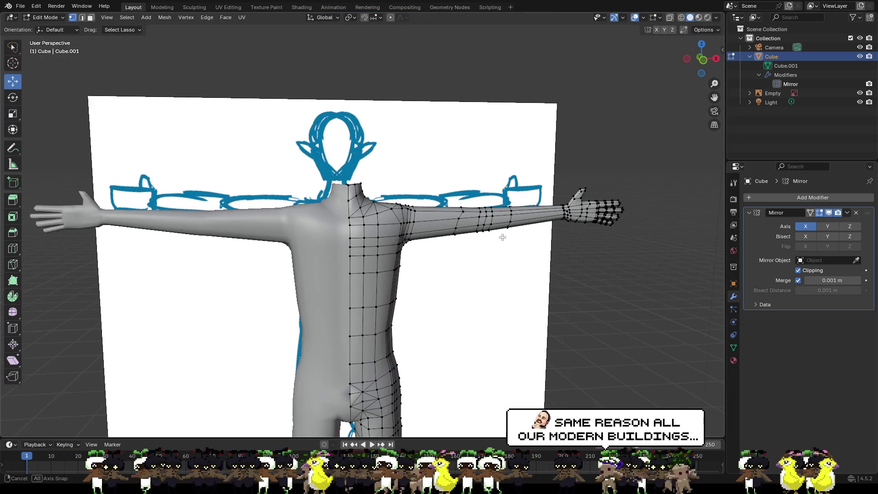
- Zoom to the right arm and select five vertices around the shoulder
left_click(703, 60)
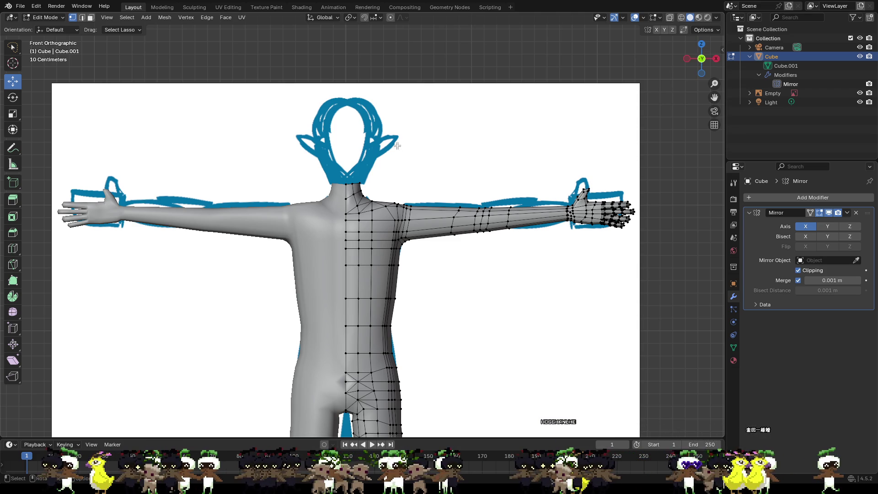
scroll(433, 156, "up", 4)
scroll(506, 177, "up", 1)
middle_click_drag(546, 172, 435, 170, "shift")
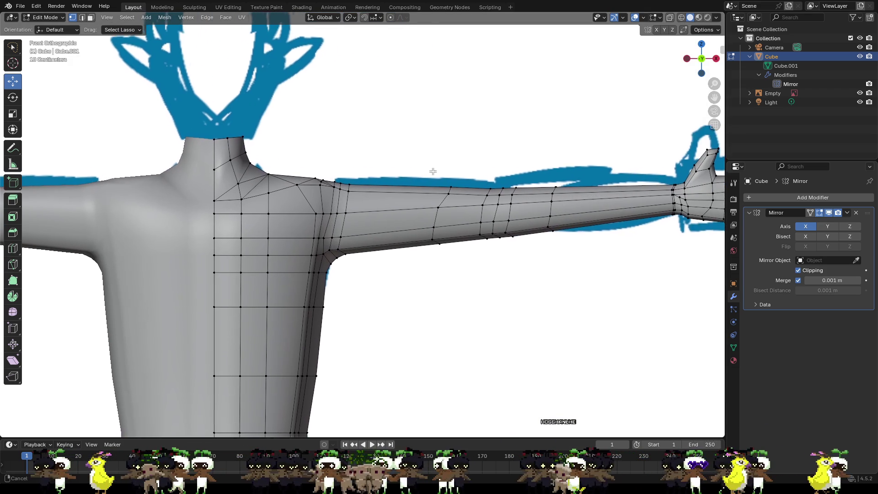
scroll(350, 188, "up", 3)
mouse_move(350, 188)
middle_mouse_down()
mouse_move(375, 216)
mouse_move(294, 175)
mouse_move(339, 173)
mouse_move(347, 196)
middle_mouse_up()
left_click(331, 171)
left_click(343, 201, "shift")
left_click(341, 242, "shift")
left_click(336, 239, "shift")
left_click(320, 235, "shift")
- Pull the selected shoulder vertices inward along Y, adding one more vertex for a second Y move
mouse_move(374, 216)
middle_mouse_down()
mouse_move(374, 222)
mouse_move(382, 196)
middle_mouse_up()
key("g")
key("y")
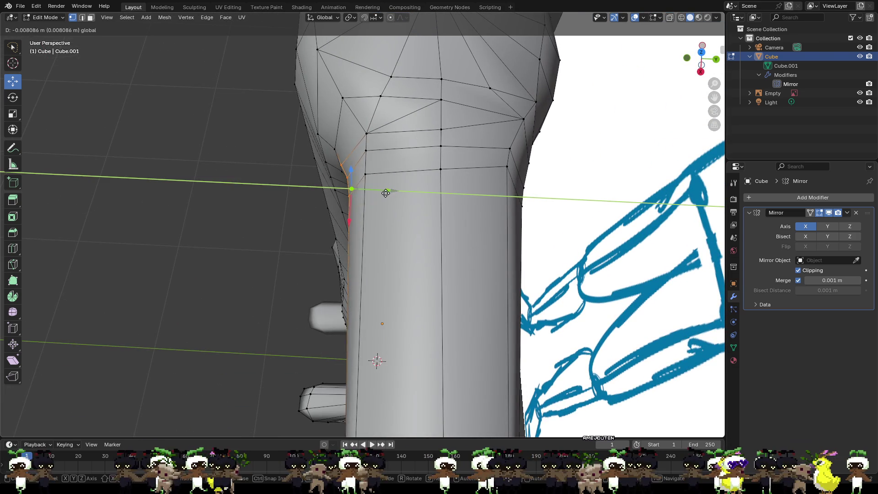
left_click(381, 195)
left_click(334, 149, "shift")
key("g")
key("y")
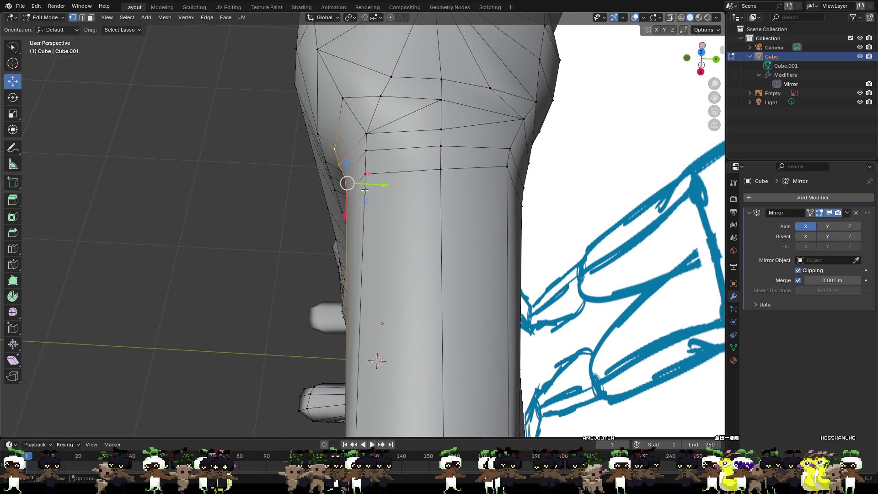
left_click(355, 183)
mouse_move(343, 182)
middle_mouse_down()
mouse_move(314, 210)
mouse_move(319, 186)
mouse_move(364, 158)
mouse_move(316, 270)
middle_mouse_up()
- Move the underarm vertex along Y, then about 0.010 m along X
left_click(304, 218)
key("g")
key("y")
left_click(319, 188)
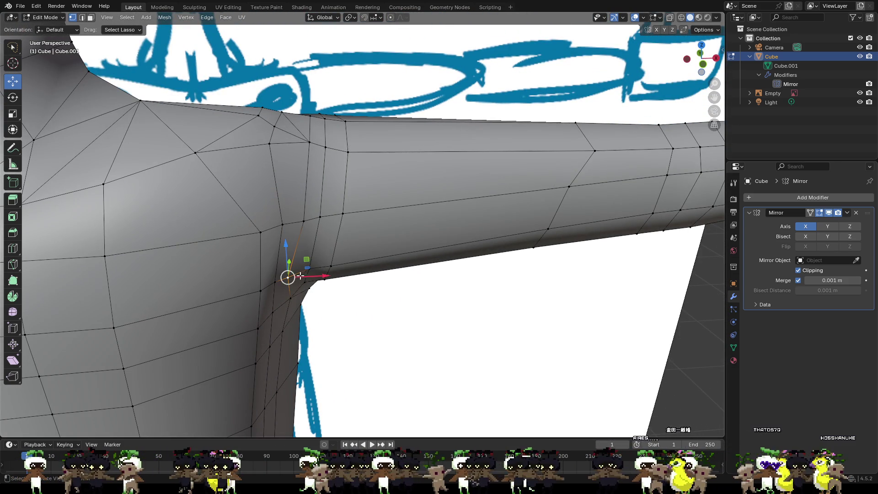
key("g")
key("x")
left_click(319, 274)
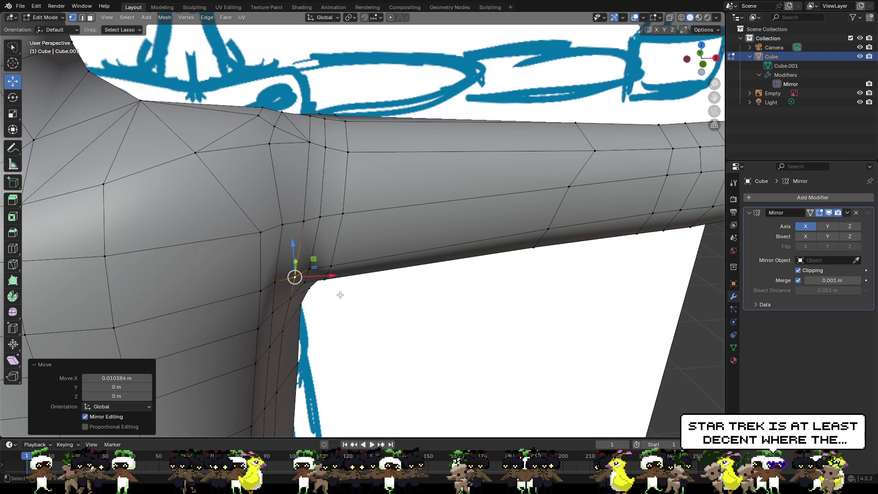
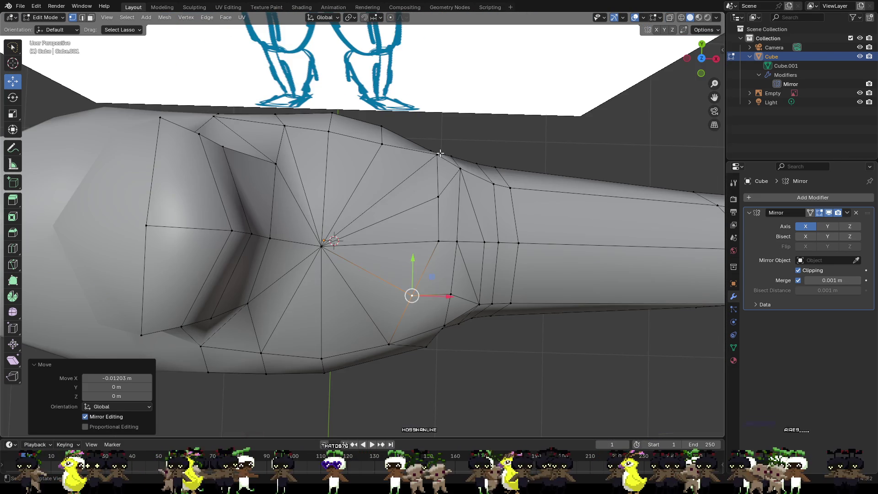
- Nudge a shoulder top-edge vertex along X and then Y, undoing an unwanted extra X move
left_click(437, 153)
key("g")
key("x")
left_click(433, 142)
key("g")
key("y")
left_click(434, 158)
key("g")
key("x")
left_click(437, 165)
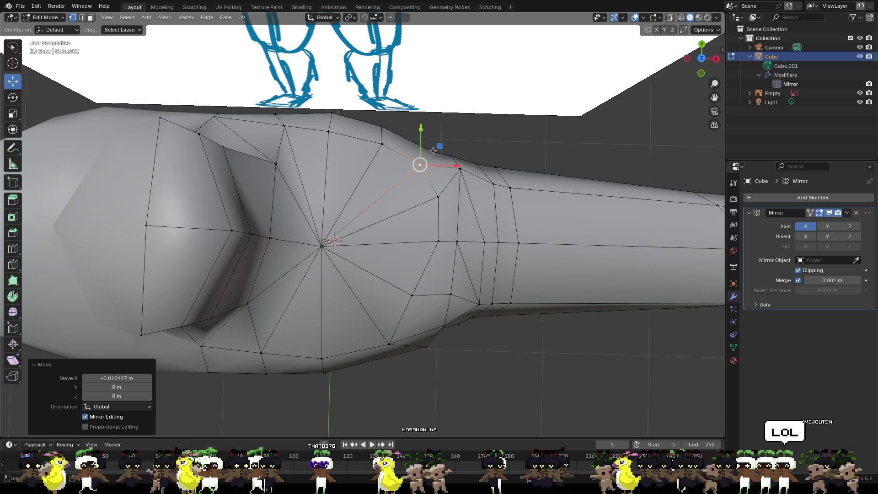
key("ctrl+z")
- Slide the edge loop along the shoulder's top silhouette along Y
left_click(492, 165, "alt")
key("g")
key("y")
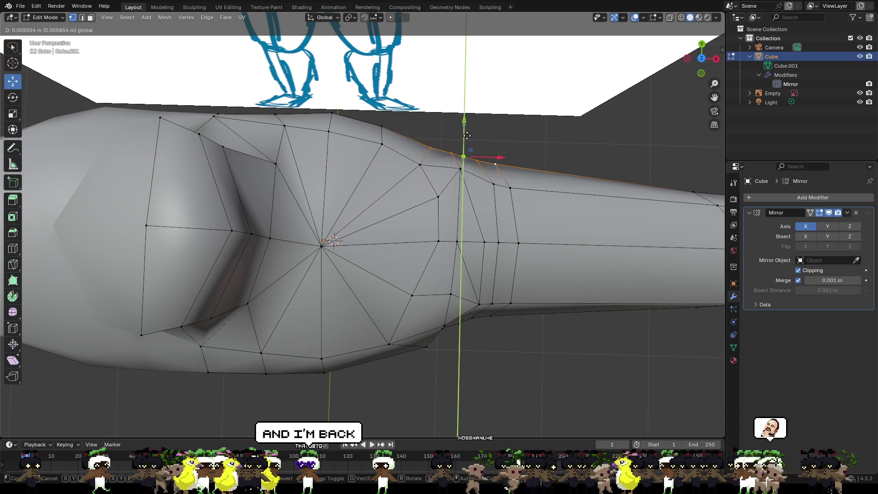
left_click(466, 138)
left_click(485, 144)
middle_click_drag(484, 144, 526, 158)
- Raise a top-silhouette shoulder vertex along Z and compare the shoulder with the sketch
left_click(414, 174)
key("g")
key("z")
left_click(420, 151)
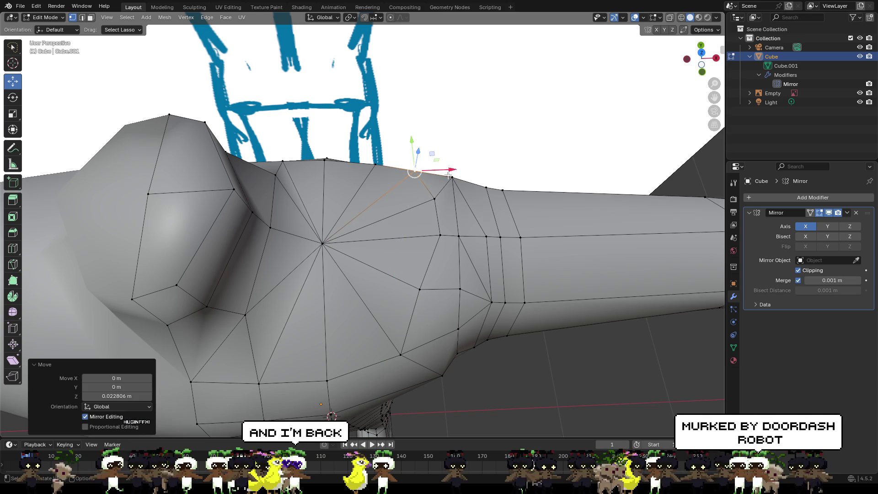
mouse_move(450, 156)
middle_mouse_down()
mouse_move(480, 156)
mouse_move(464, 151)
middle_mouse_up()
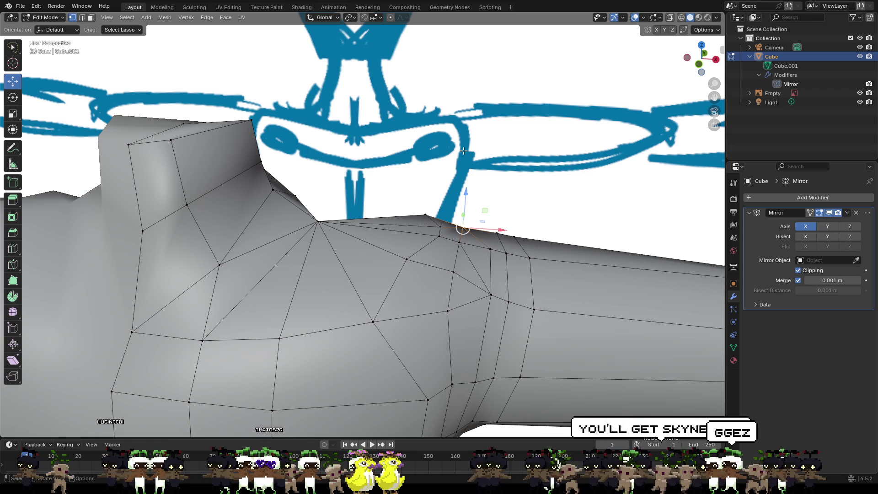
mouse_move(412, 107)
middle_mouse_down()
mouse_move(347, 155)
mouse_move(343, 187)
mouse_move(361, 241)
middle_mouse_up()
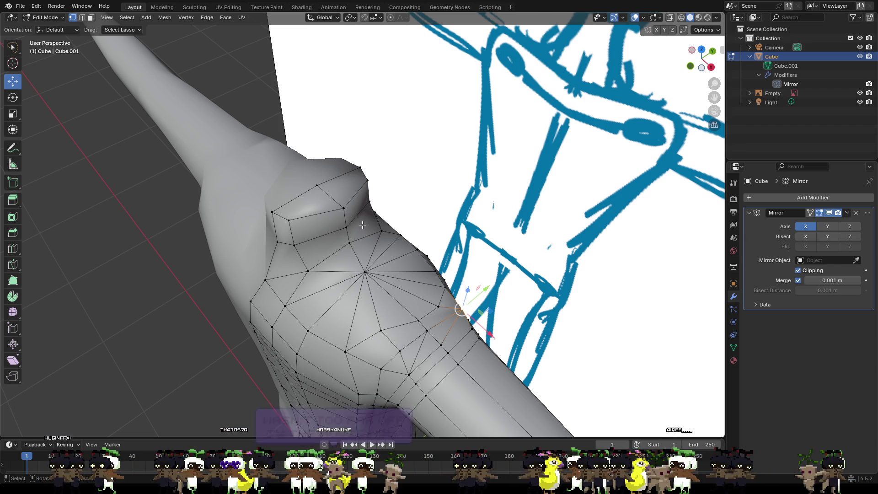
- Slide a shoulder vertex along Y using the gizmo arrow, viewed along the arm
scroll(362, 241, "up", 3)
middle_click_drag(429, 185, 584, 302, "shift")
scroll(428, 191, "down", 2)
mouse_move(518, 166)
middle_mouse_down()
mouse_move(431, 81)
mouse_move(263, 137)
middle_mouse_up()
scroll(263, 136, "up", 3)
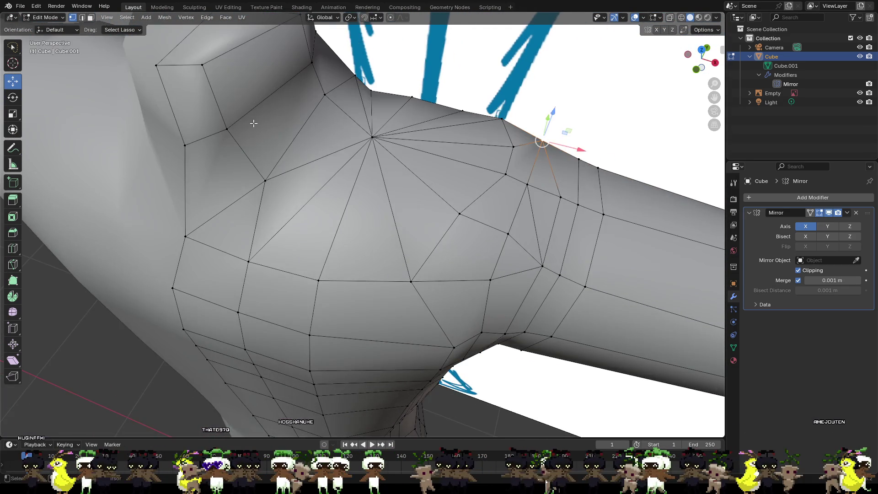
left_click(288, 172, "alt")
left_click(267, 112, "alt+shift")
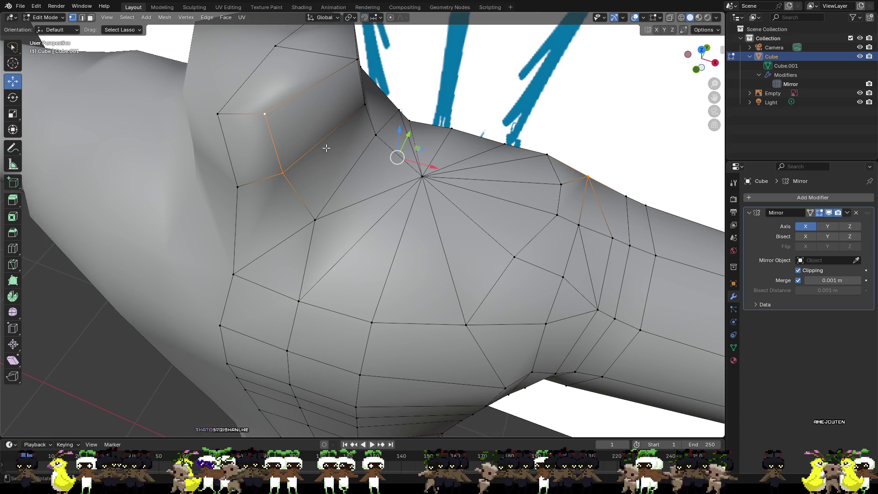
left_click(264, 114)
middle_click_drag(280, 174, 350, 120)
left_click_drag(353, 116, 346, 120)
- Select another shoulder vertex, then deselect and view the shoulder from above
left_click(406, 153)
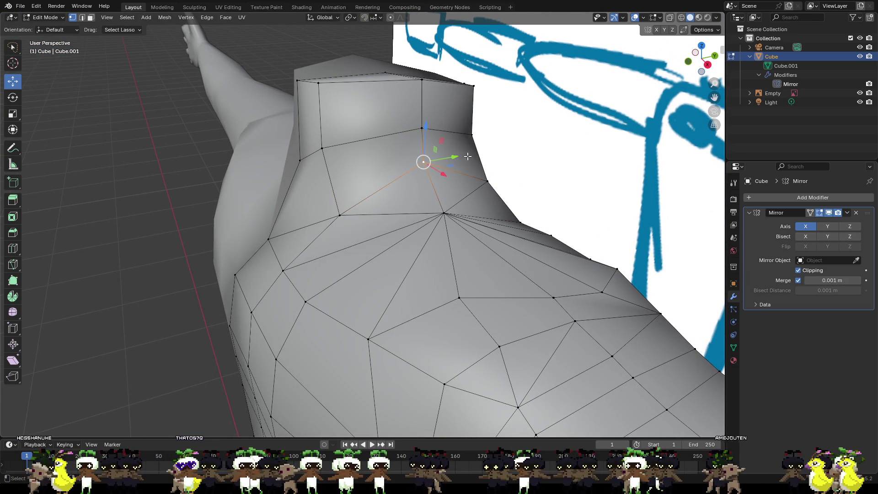
left_click(526, 141)
mouse_move(526, 142)
middle_mouse_down()
mouse_move(539, 150)
mouse_move(417, 204)
mouse_move(310, 166)
mouse_move(470, 196)
mouse_move(297, 90)
middle_mouse_up()
left_click(92, 19)
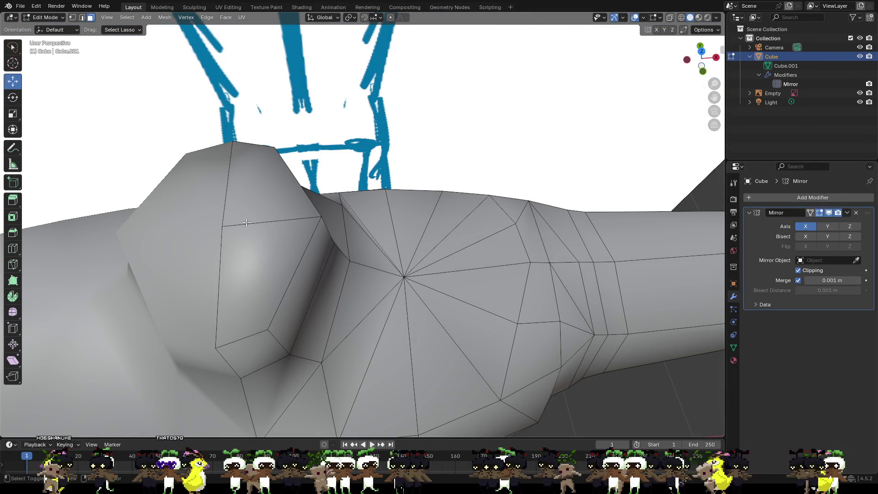
- Extrude the two neck-top faces upward
left_click(244, 219)
left_click(258, 196, "shift")
middle_click_drag(258, 196, 474, 220)
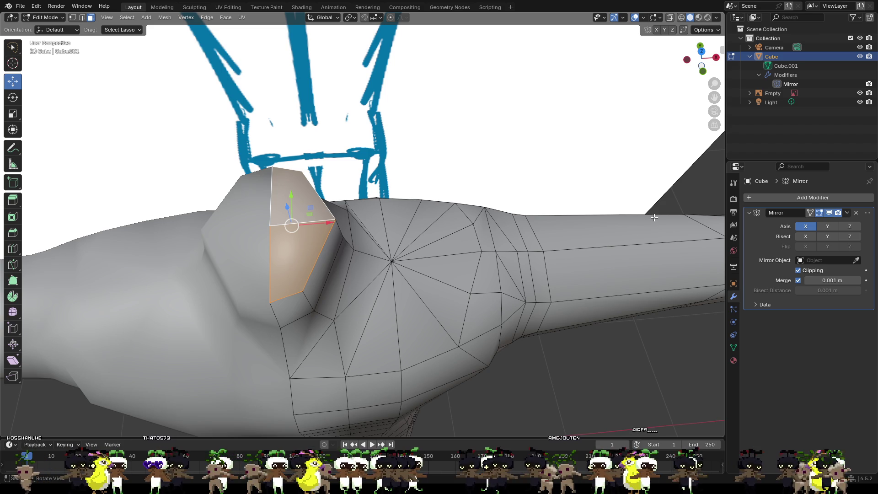
mouse_move(412, 192)
middle_mouse_down()
mouse_move(412, 114)
mouse_move(394, 127)
mouse_move(407, 127)
middle_mouse_up()
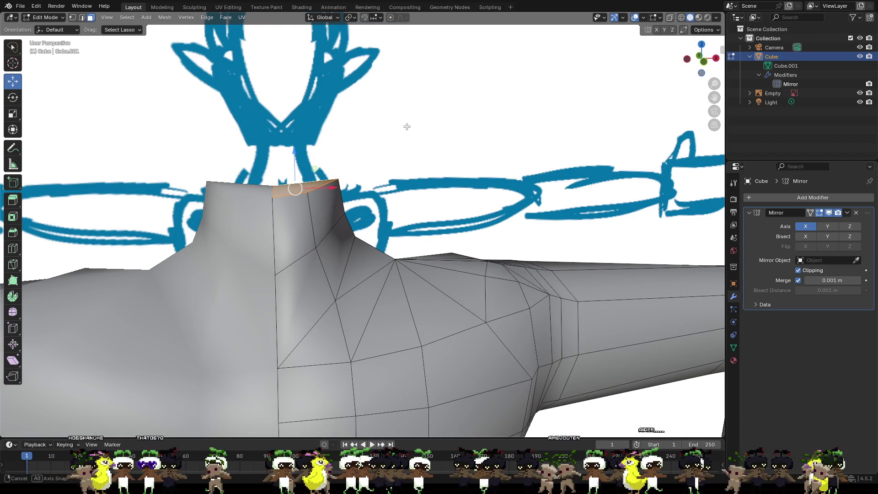
key("e")
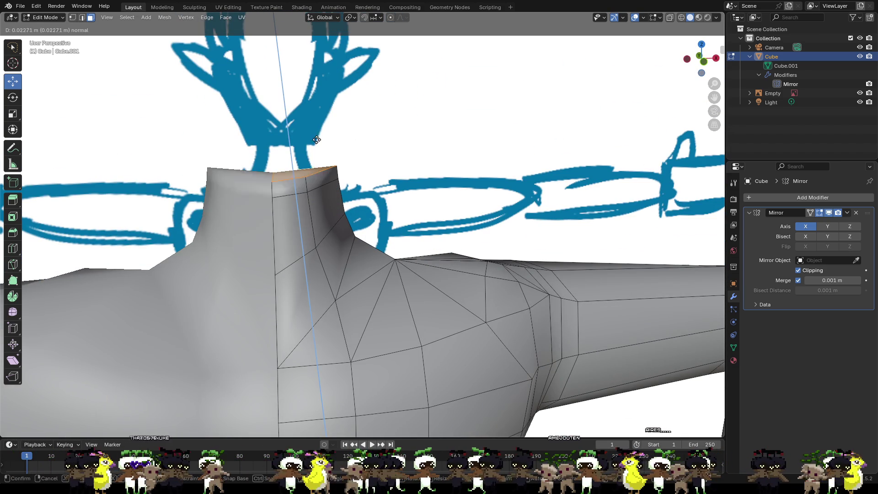
left_click(348, 100)
- Scale the extruded top up and lower it about 0.093 m along Z into a flat cap
middle_click_drag(348, 100, 262, 160)
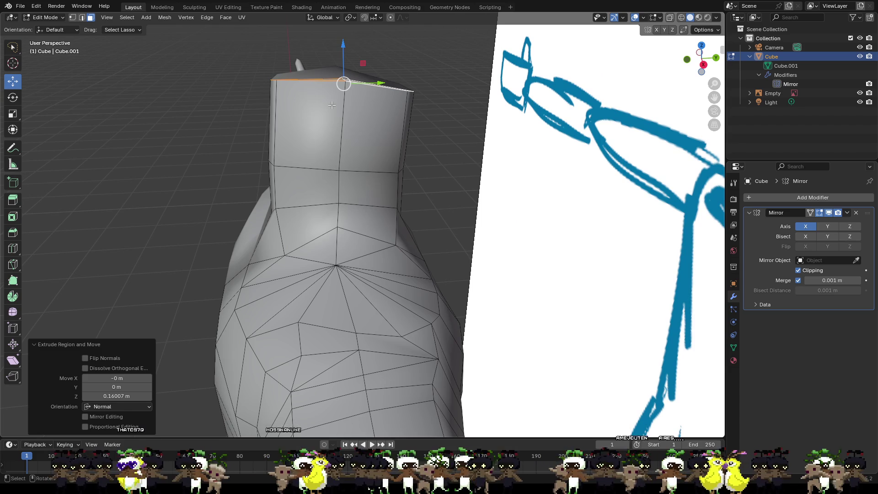
key("s")
left_click(330, 118)
mouse_move(331, 119)
middle_mouse_down()
mouse_move(335, 135)
mouse_move(435, 113)
middle_mouse_up()
mouse_move(298, 61)
left_mouse_down()
mouse_move(298, 130)
mouse_move(298, 122)
left_mouse_up()
middle_click_drag(298, 122, 257, 147)
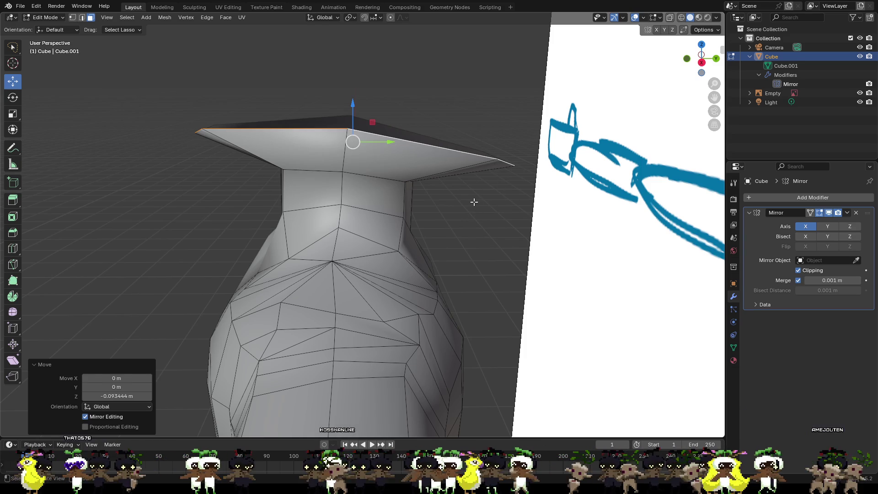
mouse_move(497, 215)
middle_mouse_down()
mouse_move(509, 226)
mouse_move(605, 229)
mouse_move(634, 246)
mouse_move(482, 222)
mouse_move(594, 235)
mouse_move(577, 235)
mouse_move(486, 226)
mouse_move(627, 225)
middle_mouse_up()
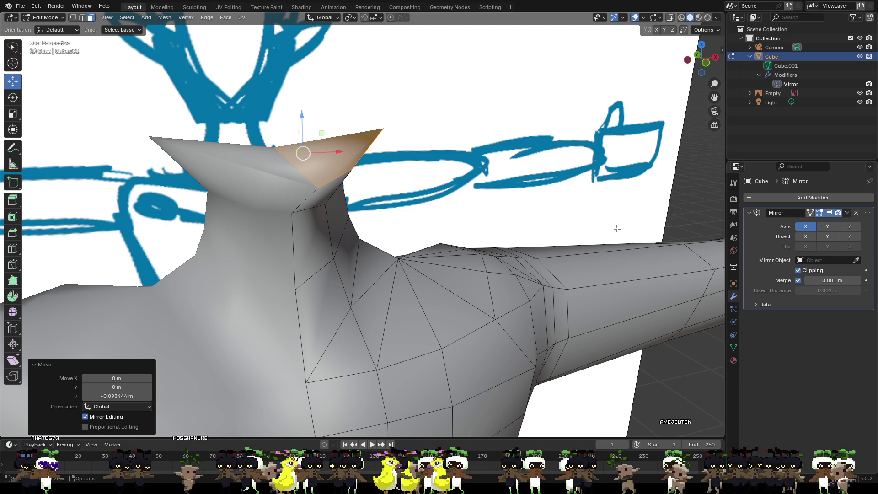
mouse_move(634, 225)
middle_mouse_down()
mouse_move(440, 186)
mouse_move(496, 180)
mouse_move(526, 212)
mouse_move(410, 178)
mouse_move(366, 138)
mouse_move(372, 142)
middle_mouse_up()
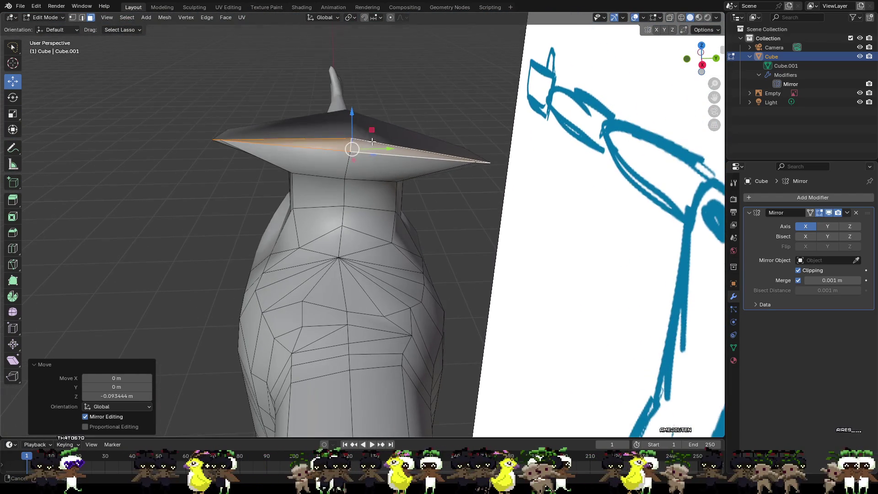
- Move the cap up along Z into a tall head block and widen it along X
key("g")
key("z")
key("z")
left_click(390, 38)
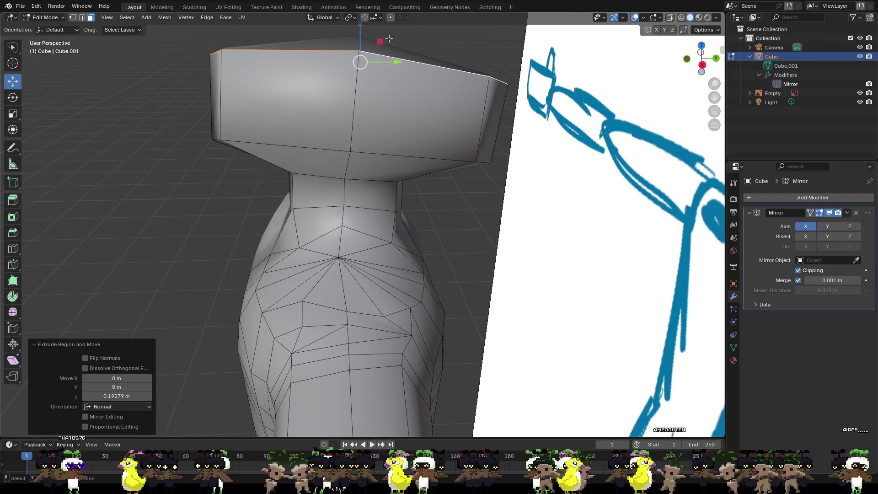
mouse_move(425, 106)
middle_mouse_down()
mouse_move(577, 233)
mouse_move(382, 210)
middle_mouse_up()
left_click_drag(344, 208, 387, 222)
mouse_move(441, 241)
middle_mouse_down()
mouse_move(449, 204)
mouse_move(448, 241)
mouse_move(407, 235)
middle_mouse_up()
- Extrude the head face twice more, checking it in front orthographic view
key("e")
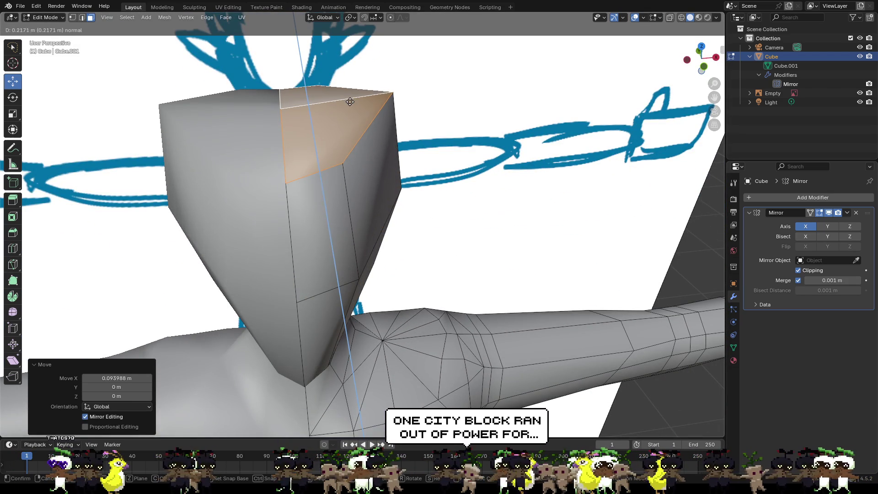
left_click(350, 102)
middle_click_drag(432, 200, 422, 159)
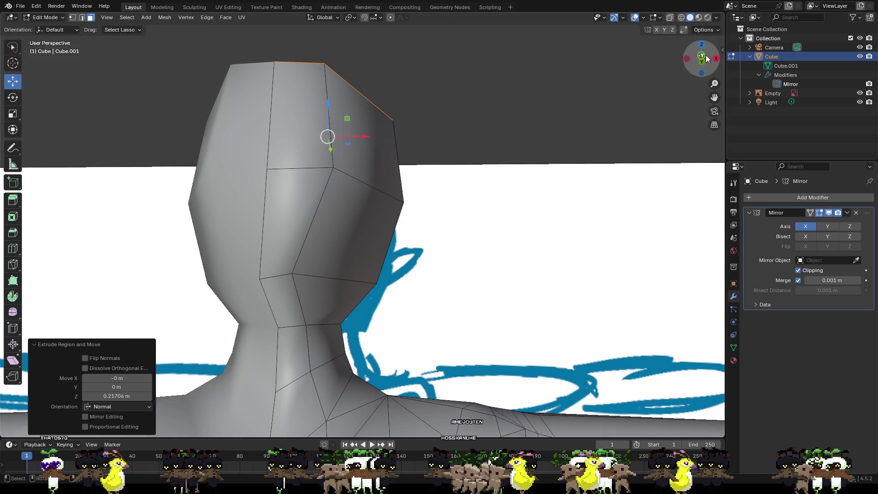
left_click(701, 61)
key("e")
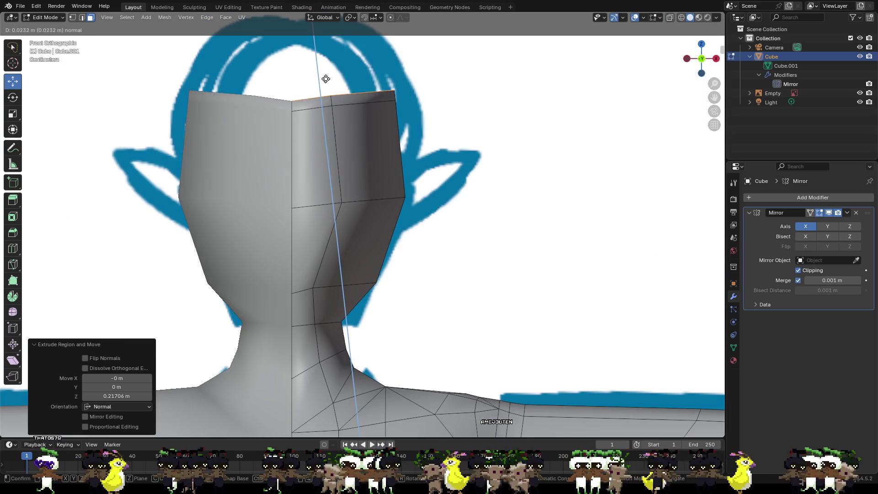
left_click(327, 33)
scroll(352, 73, "down", 2)
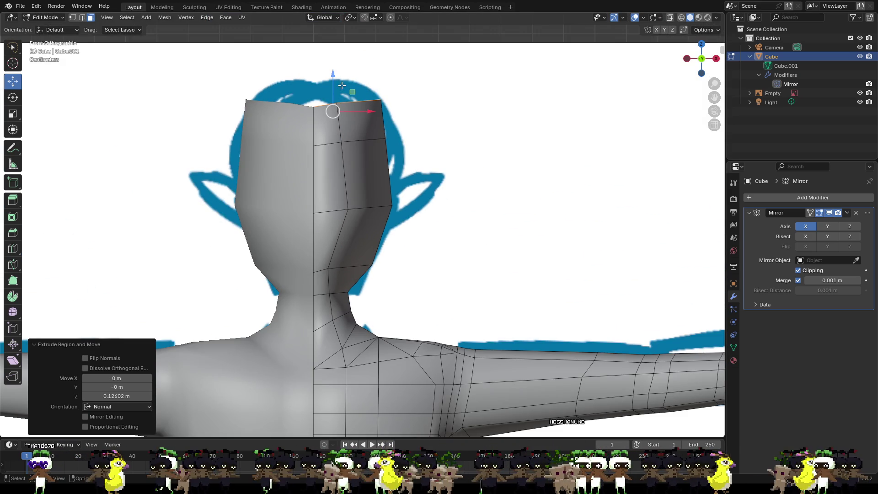
- Extrude the head top twice, shrinking each new top face to round it, undoing the last shrink
key("e")
left_click(337, 70)
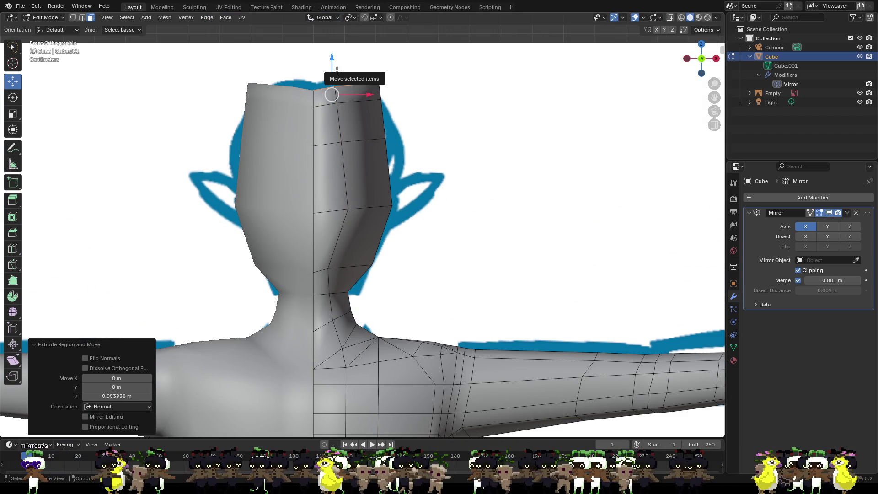
key("s")
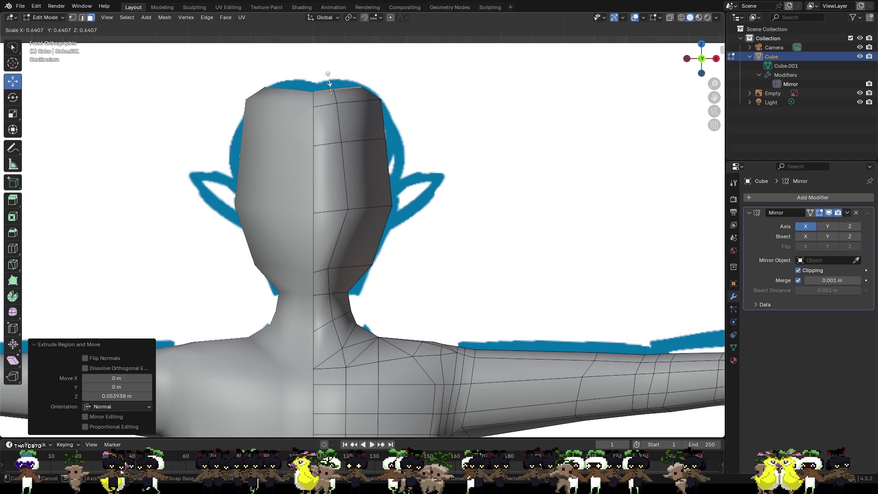
left_click(328, 89)
middle_click_drag(327, 89, 338, 139)
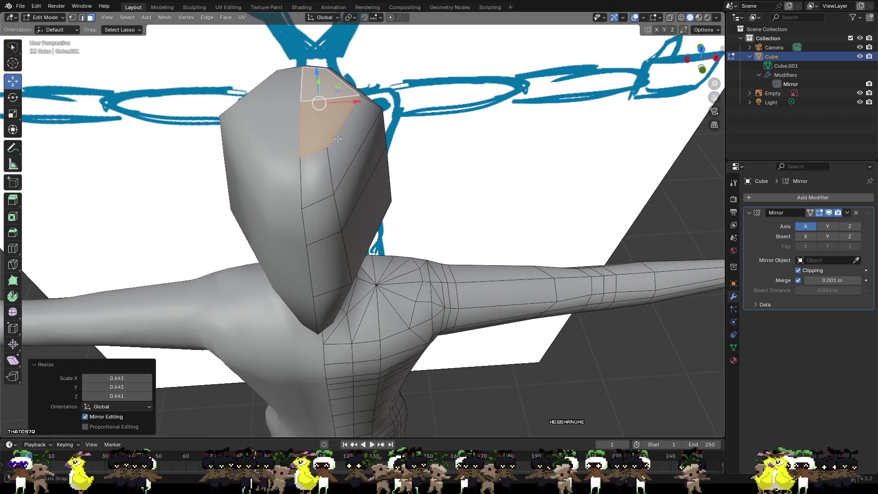
key("e")
left_click(316, 79)
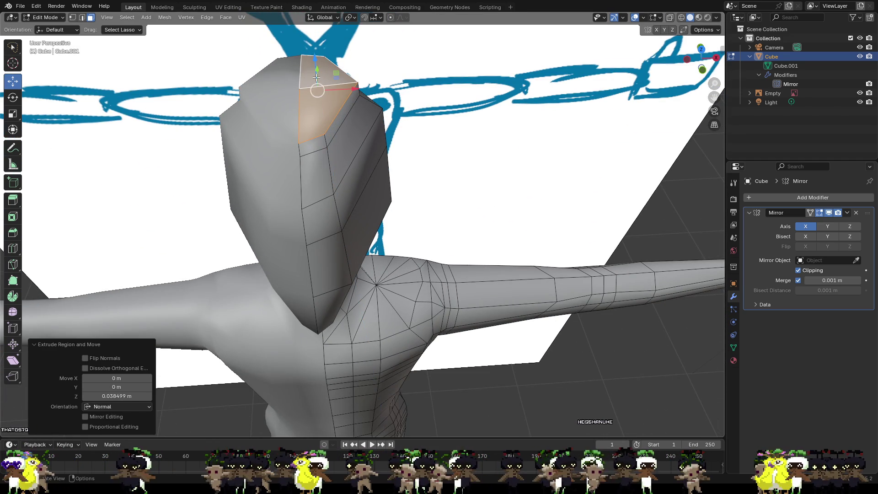
key("s")
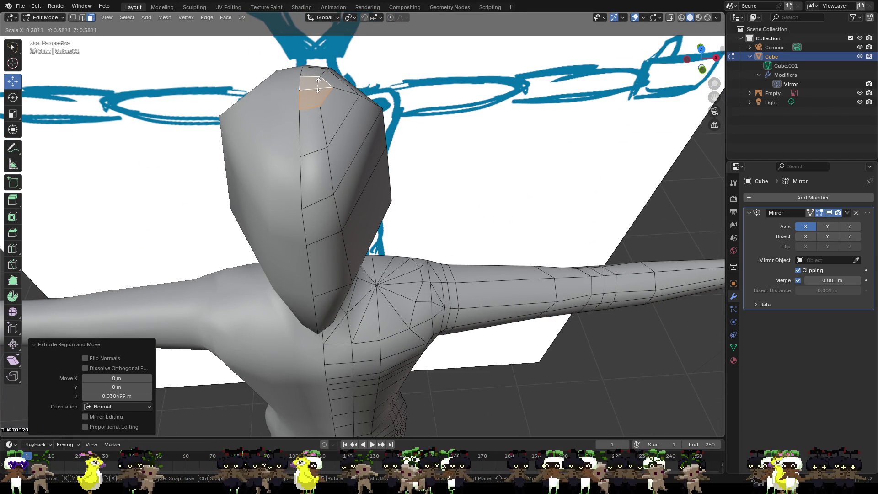
left_click(318, 85)
key("ctrl+z")
mouse_move(422, 95)
middle_mouse_down()
mouse_move(417, 108)
mouse_move(407, 84)
middle_mouse_up()
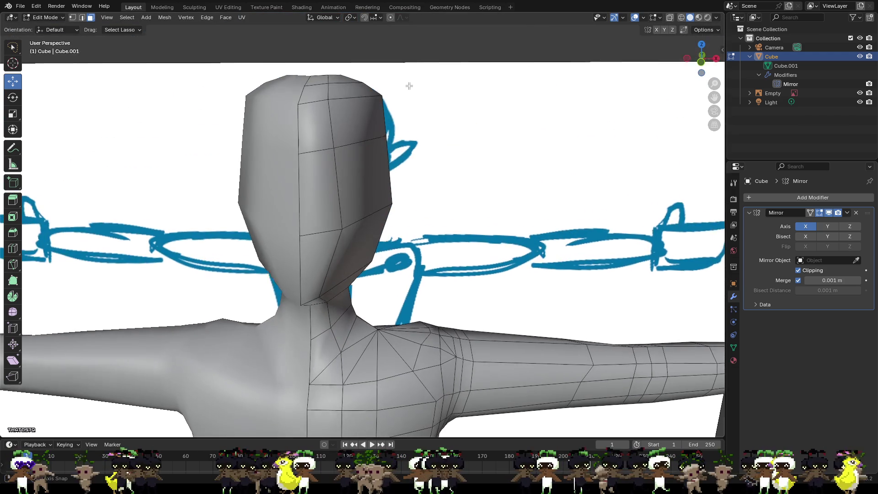
left_click(702, 62)
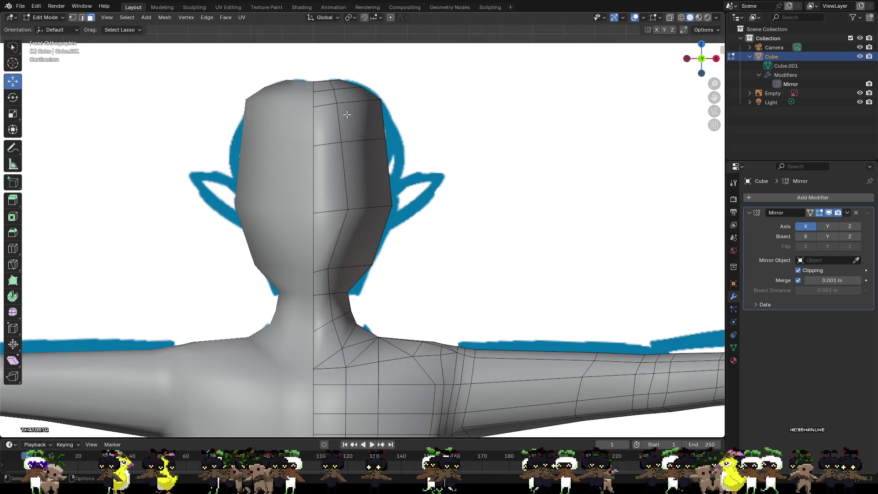
- In vertex select mode, pull the head's jaw-corner vertex inward toward the neck
mouse_move(366, 189)
middle_mouse_down()
mouse_move(476, 185)
mouse_move(441, 181)
middle_mouse_up()
scroll(440, 181, "up", 5)
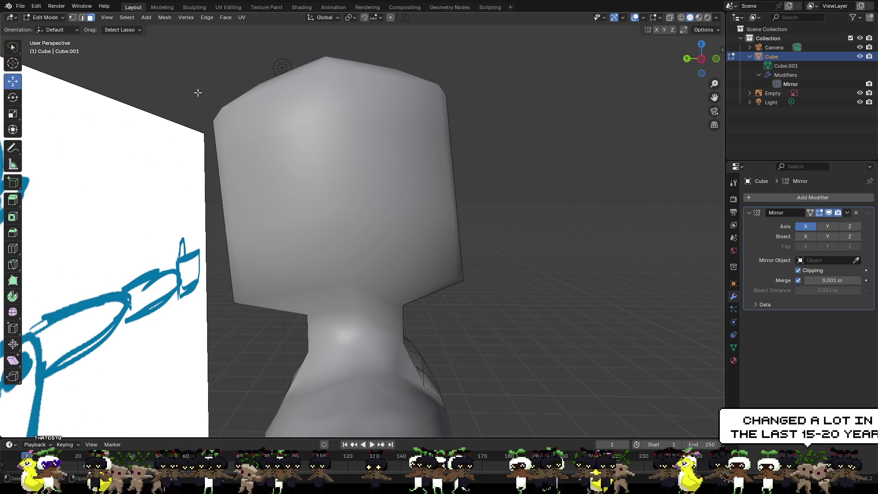
left_click(72, 19)
mouse_move(176, 102)
middle_mouse_down()
mouse_move(397, 105)
mouse_move(417, 190)
middle_mouse_up()
left_click(464, 292, "shift")
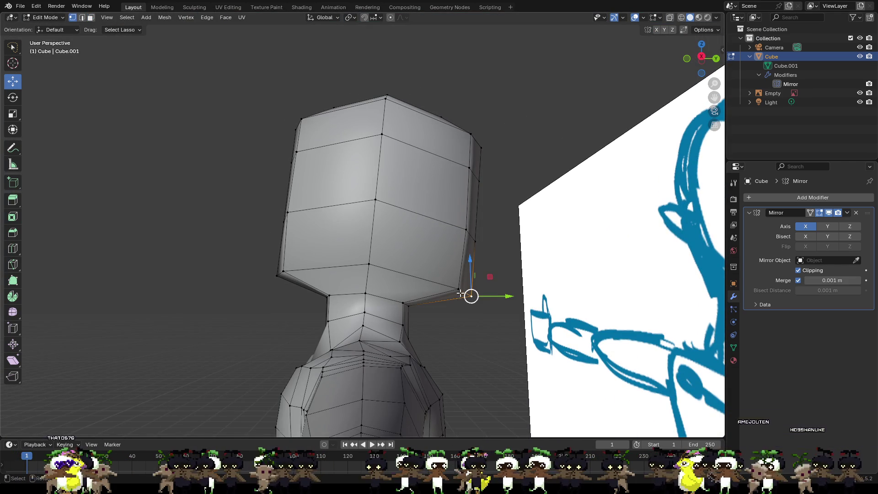
left_click_drag(489, 292, 448, 291)
middle_click_drag(452, 293, 573, 275)
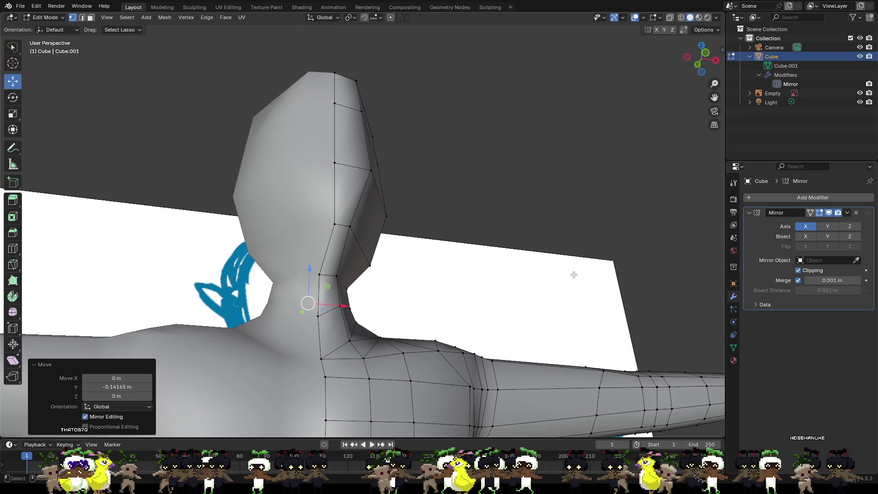
- Lower the vertex where the jaw meets the neck and shift it sideways
left_click(340, 226)
left_click(348, 226)
mouse_move(348, 226)
middle_mouse_down()
mouse_move(392, 270)
mouse_move(311, 272)
mouse_move(279, 256)
middle_mouse_up()
mouse_move(269, 241)
left_mouse_down()
mouse_move(305, 277)
mouse_move(346, 296)
left_mouse_up()
middle_click_drag(346, 297, 406, 267)
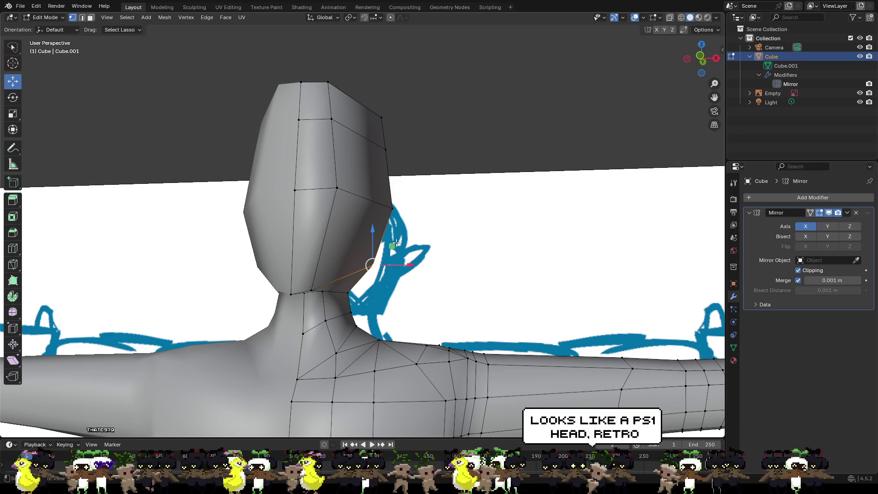
left_click_drag(406, 267, 419, 268)
mouse_move(419, 268)
middle_mouse_down()
mouse_move(337, 314)
mouse_move(291, 311)
middle_mouse_up()
- Move the chin vertex along X, then push it forward along Y
left_click(337, 314)
key("g")
key("x")
left_click(295, 302)
key("g")
key("y")
left_click(330, 291)
mouse_move(330, 291)
middle_mouse_down()
mouse_move(322, 302)
mouse_move(350, 302)
middle_mouse_up()
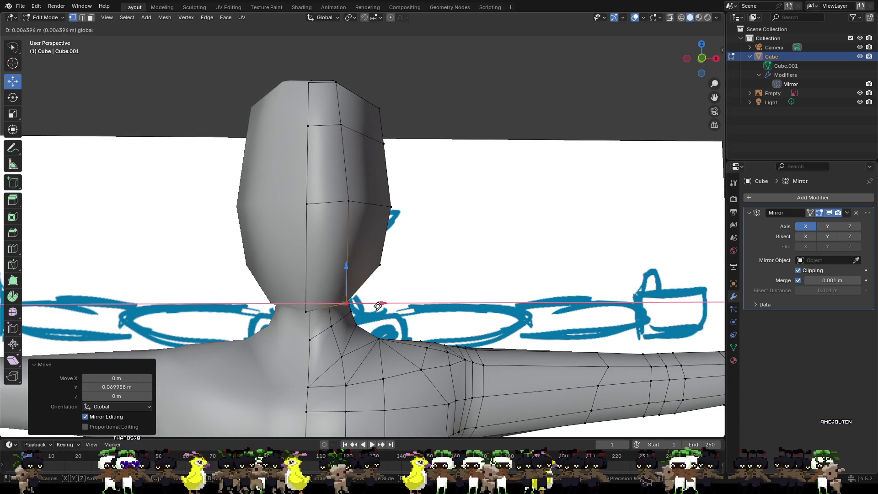
- Reduce the chin vertex's sideways X offset and raise it slightly along Z
key("g")
key("x")
left_click(374, 297)
key("g")
key("x")
left_click(358, 279)
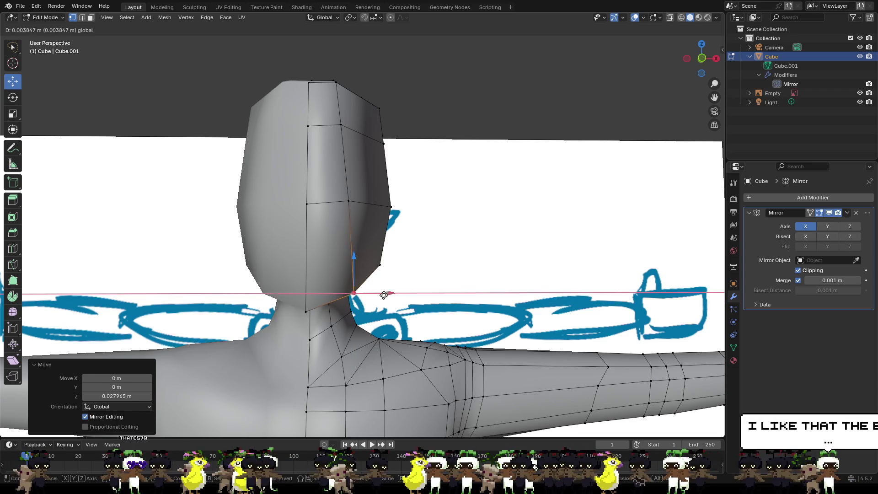
key("g")
key("z")
left_click(361, 272)
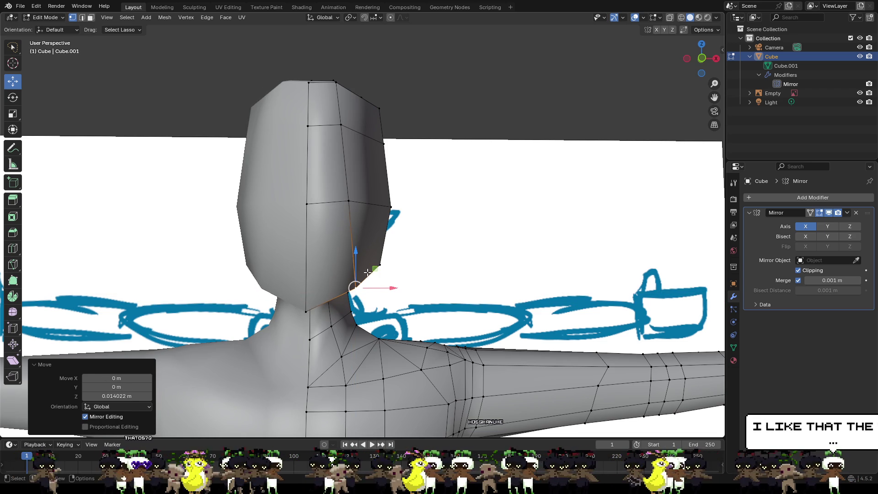
left_click(471, 266)
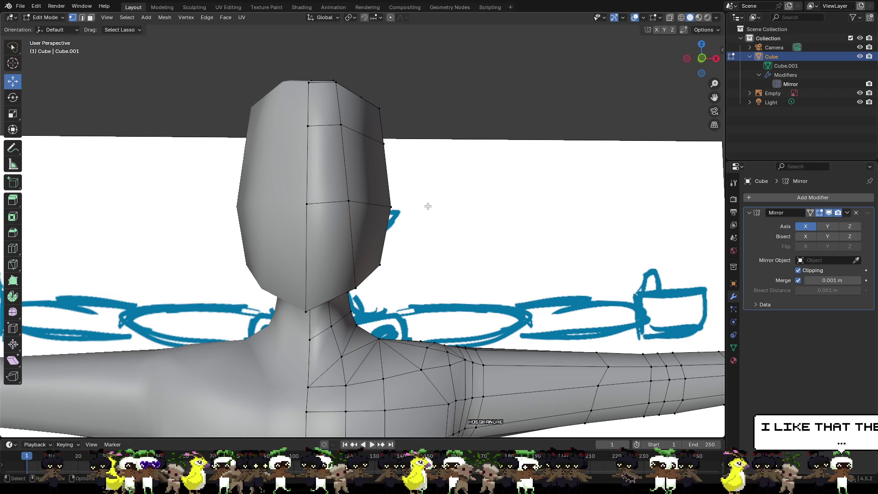
- Select two head edge loops and push them outward, sideways and along the front-back axis
mouse_move(448, 110)
middle_mouse_down()
mouse_move(439, 168)
mouse_move(379, 178)
mouse_move(369, 158)
mouse_move(412, 157)
middle_mouse_up()
left_click(292, 218, "alt")
left_click(312, 245, "alt+shift")
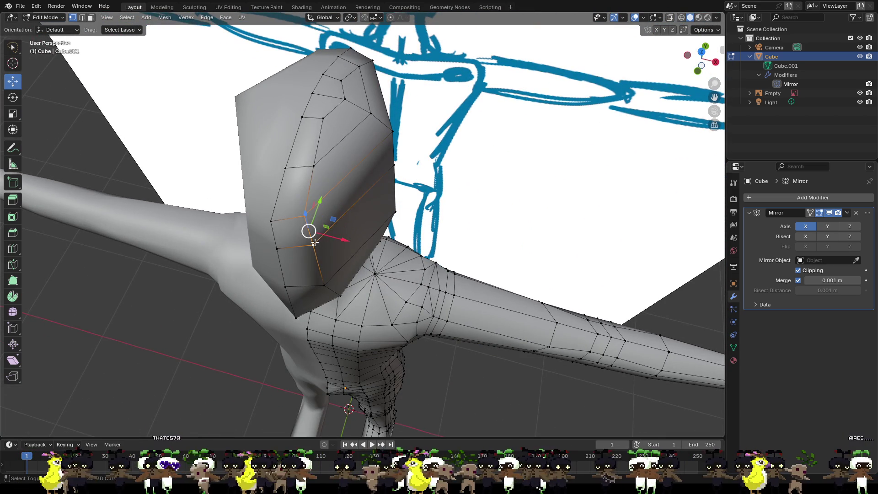
left_click_drag(323, 215, 322, 193)
left_click_drag(354, 226, 377, 229)
left_click_drag(354, 195, 350, 187)
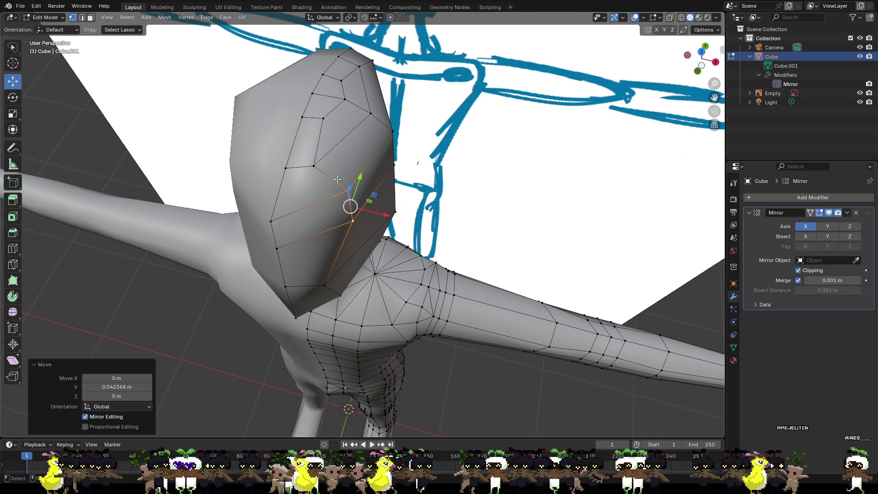
- Pull a single head vertex up and outward to fill out the head
left_click(334, 162)
left_click_drag(322, 144, 327, 129)
left_click_drag(348, 159, 366, 164)
middle_click_drag(374, 115, 362, 138)
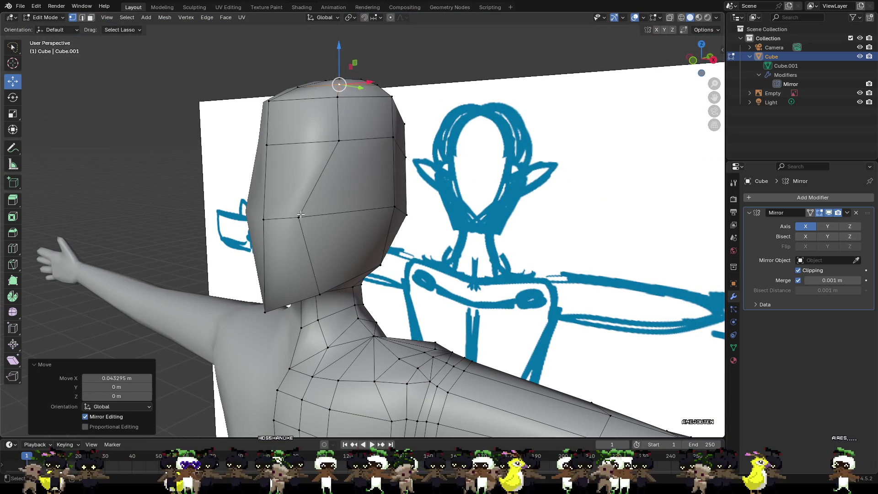
- Push a vertex on the side of the face outward to widen the head
left_click(298, 217)
mouse_move(323, 214)
left_mouse_down()
mouse_move(362, 215)
mouse_move(366, 231)
left_mouse_up()
mouse_move(366, 232)
middle_mouse_down()
mouse_move(405, 222)
mouse_move(417, 243)
middle_mouse_up()
mouse_move(412, 219)
left_mouse_down()
mouse_move(408, 226)
mouse_move(420, 228)
left_mouse_up()
left_click(420, 229)
middle_click_drag(420, 228, 360, 118)
- Select the upper side vertices and move the side face outward
left_click(372, 134, "shift")
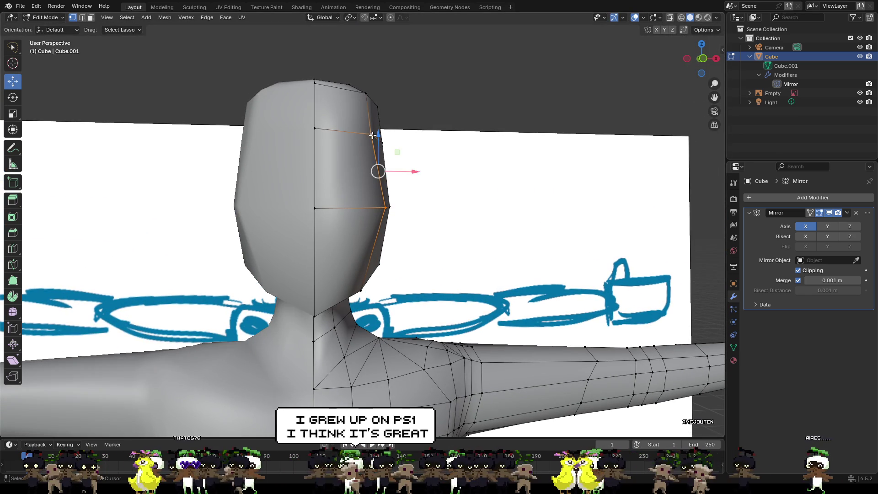
left_click(382, 135, "shift")
middle_click_drag(417, 220, 412, 191)
left_click_drag(418, 174, 426, 176)
mouse_move(426, 176)
middle_mouse_down()
mouse_move(287, 204)
mouse_move(289, 221)
mouse_move(412, 192)
mouse_move(435, 211)
mouse_move(278, 239)
mouse_move(267, 221)
mouse_move(474, 160)
middle_mouse_up()
- Shift a vertex on the head's upper edge along the head's depth
left_click(516, 99)
mouse_move(516, 99)
middle_mouse_down()
mouse_move(478, 133)
mouse_move(551, 133)
mouse_move(553, 101)
middle_mouse_up()
left_click_drag(551, 98, 529, 97)
middle_click_drag(530, 97, 405, 226)
- Select two outline vertices and move them sideways along X with G then X
left_click(403, 219)
left_click(388, 305, "shift")
mouse_move(388, 305)
middle_mouse_down()
mouse_move(459, 265)
mouse_move(492, 290)
mouse_move(501, 215)
middle_mouse_up()
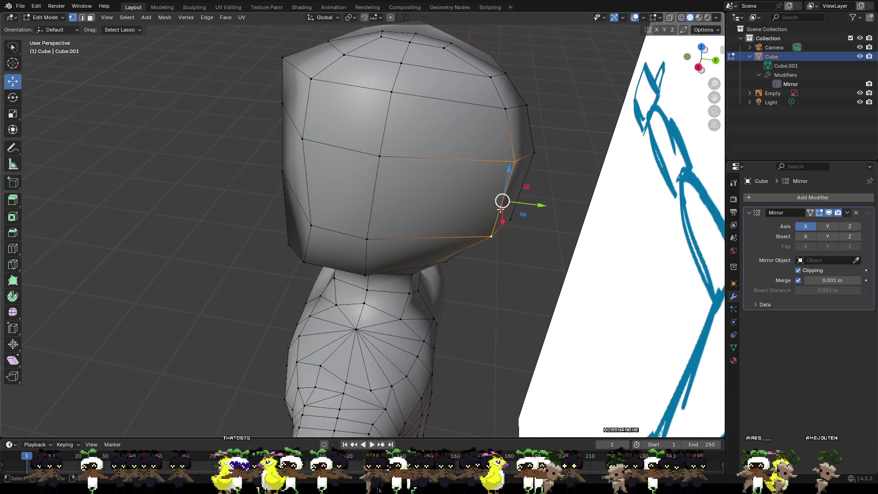
key("g")
key("x")
left_click(526, 218)
- Undo that move, add the lower head vertex, and move the side edge along Y about −0.025 m
key("g")
key("y")
key("Escape")
key("ctrl+z")
left_click(516, 220, "shift")
key("g")
key("y")
left_click(535, 197)
- Check the rounded head profile from both side orthographic views and the front
mouse_move(535, 197)
middle_mouse_down()
mouse_move(544, 190)
mouse_move(548, 202)
middle_mouse_up()
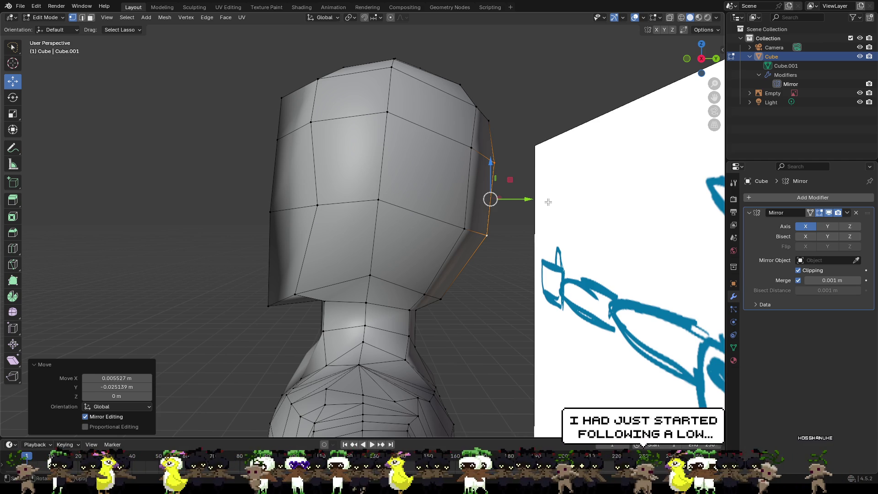
left_click(701, 58)
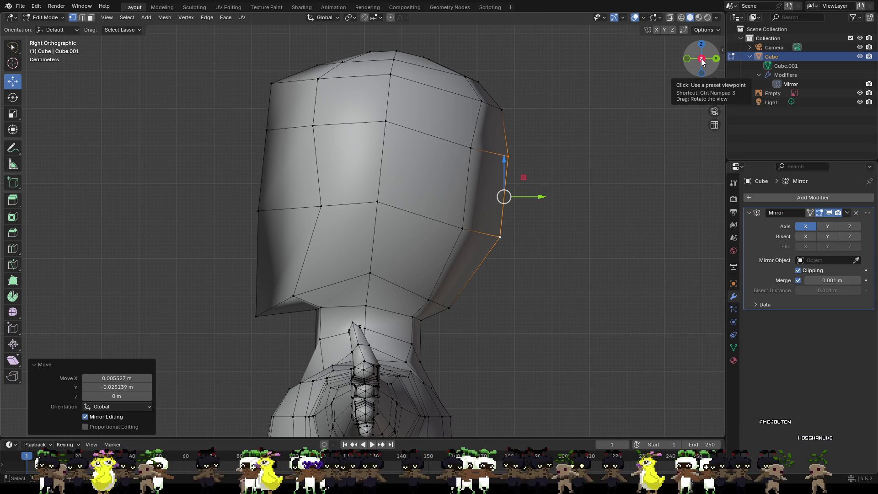
left_click(701, 58)
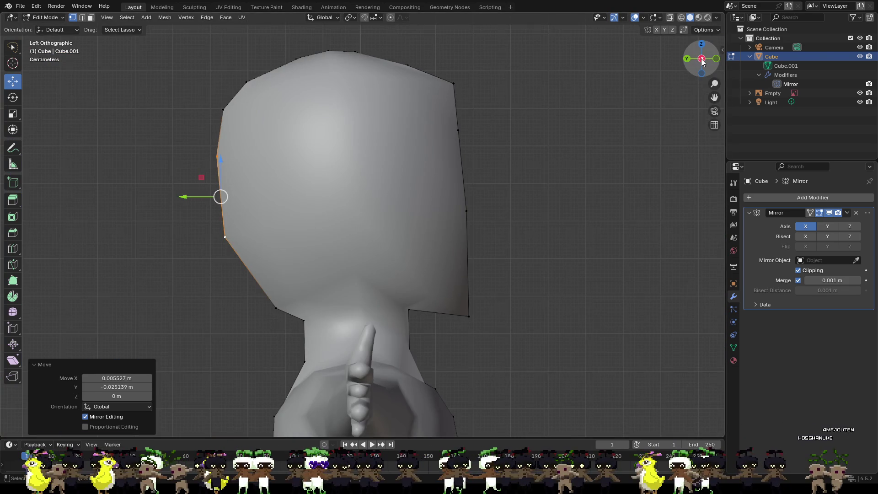
left_click(703, 62)
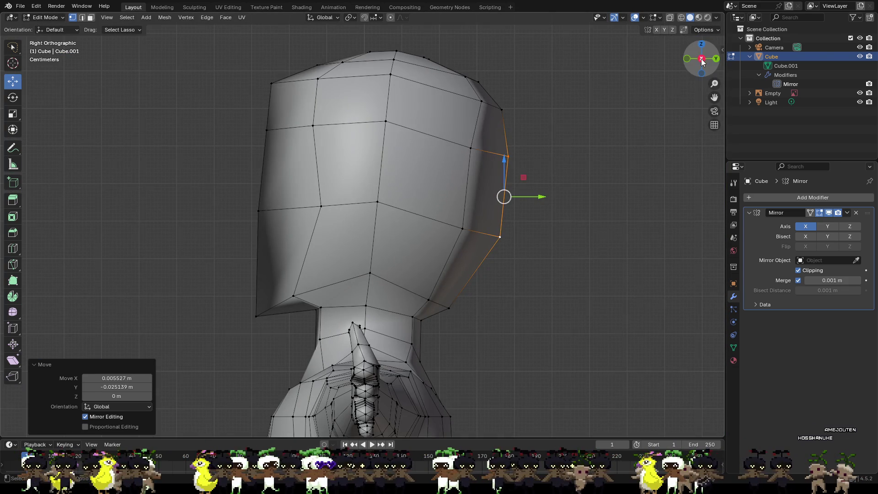
scroll(499, 182, "down", 4)
mouse_move(500, 182)
middle_mouse_down()
mouse_move(531, 221)
mouse_move(588, 202)
mouse_move(597, 212)
mouse_move(580, 206)
middle_mouse_up()
scroll(581, 207, "down", 2)
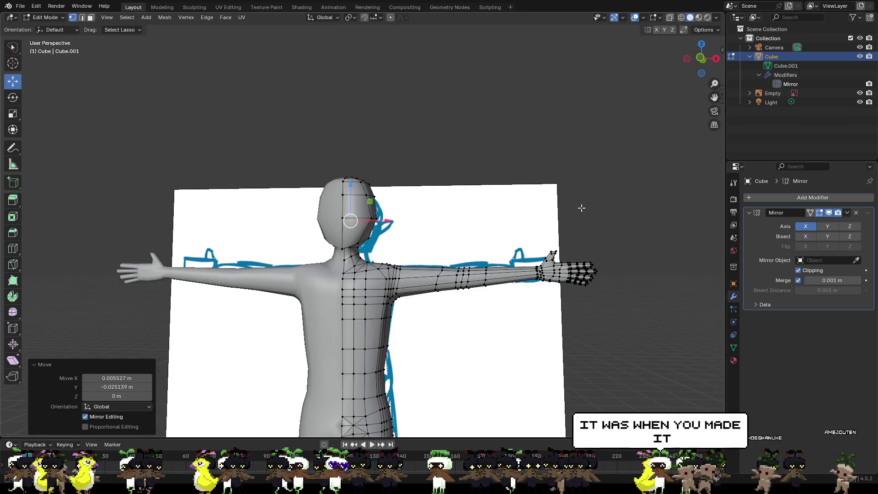
- Select two crown vertices and drag the Y gizmo arrow about 0.0076 m
left_click(701, 58)
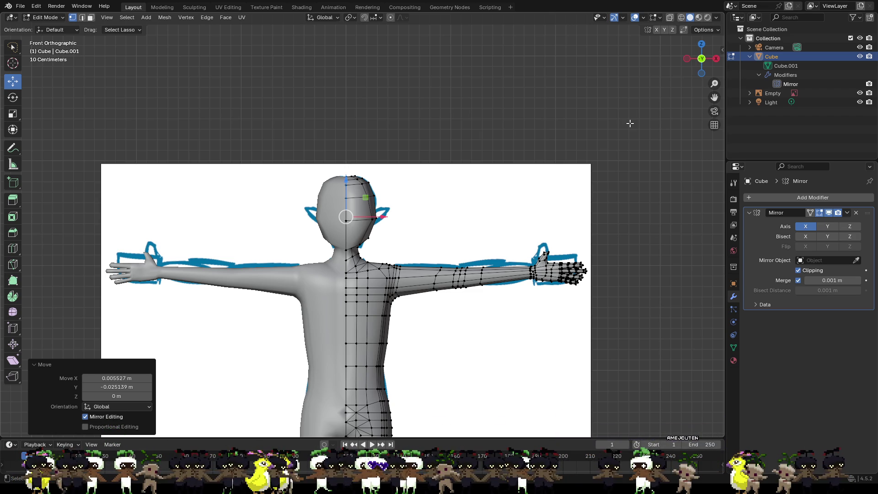
scroll(437, 150, "up", 5)
mouse_move(437, 150)
middle_mouse_down()
mouse_move(356, 189)
mouse_move(372, 194)
middle_mouse_up()
left_click(284, 109)
mouse_move(311, 111)
middle_mouse_down()
mouse_move(327, 122)
mouse_move(320, 130)
middle_mouse_up()
left_click(287, 142, "shift")
left_click_drag(325, 123, 327, 123)
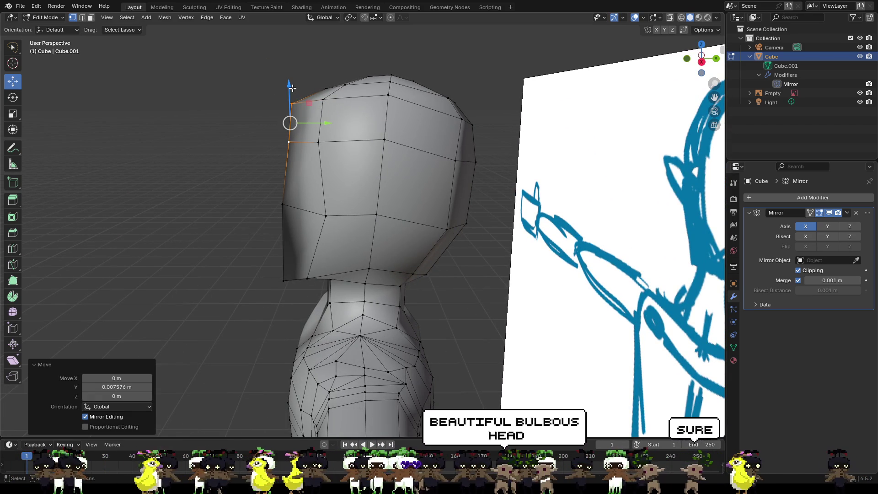
- Move the topmost head vertex along Y with G then Y
left_click(291, 103)
key("g")
key("y")
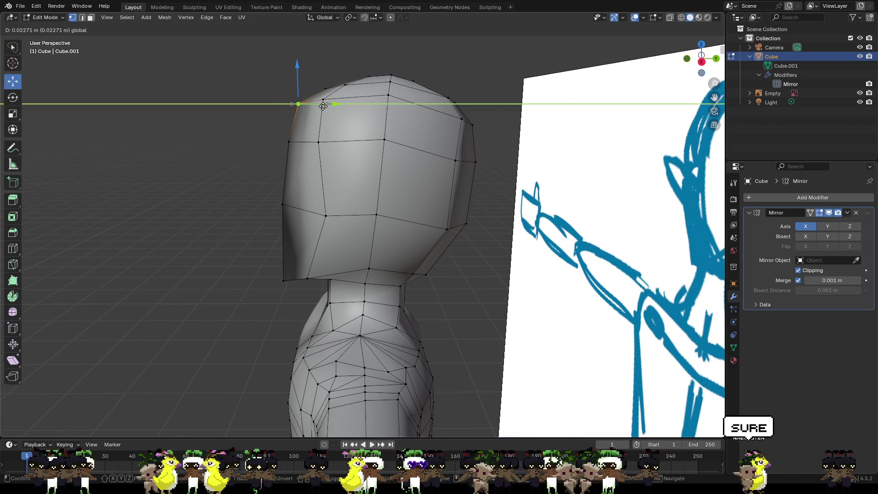
left_click(323, 106)
- Move two crown vertices along Y, nudge them slightly in X, then deselect
left_click(323, 99)
left_click(320, 142, "shift")
key("g")
key("y")
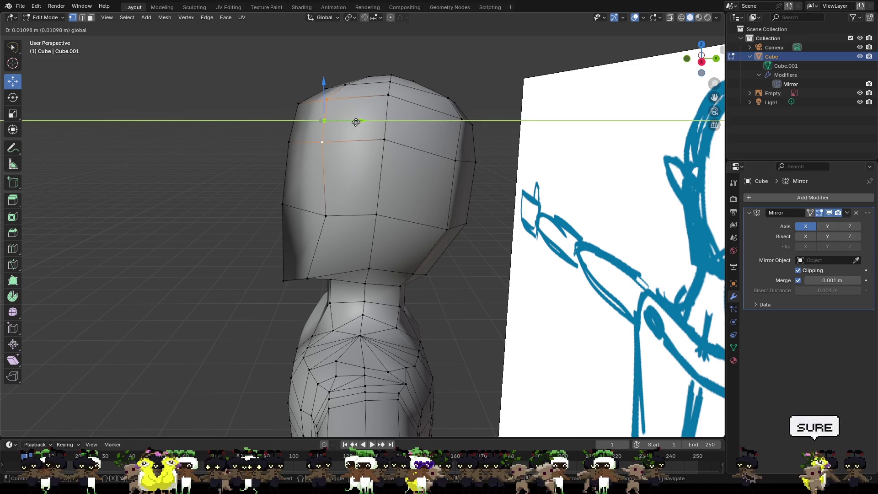
left_click(361, 122)
mouse_move(364, 128)
middle_mouse_down()
mouse_move(465, 164)
mouse_move(481, 162)
middle_mouse_up()
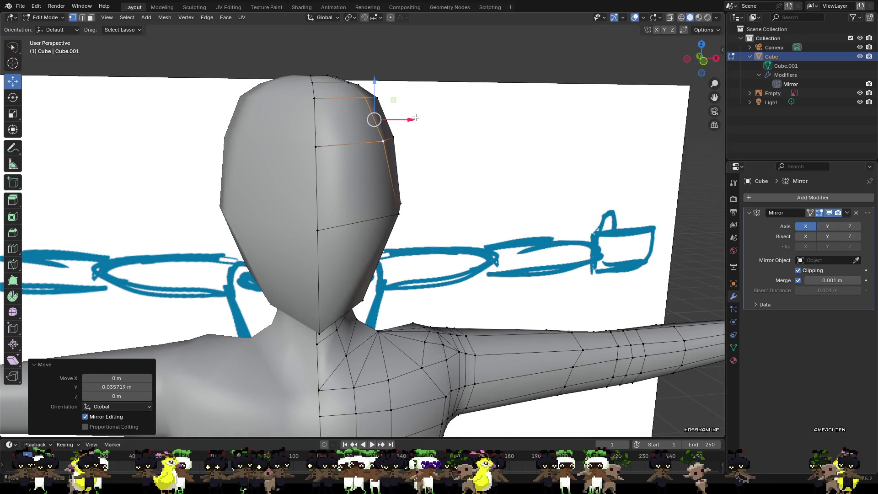
left_click_drag(411, 120, 416, 120)
left_click(443, 182)
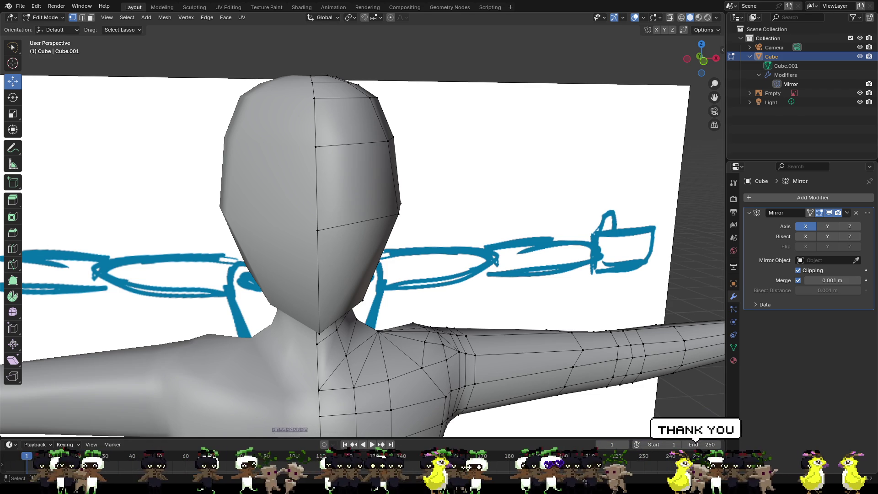
- Lower the jaw-neck vertex along Z about 0.0156 m, fine-tuning it with the gizmo
middle_click_drag(526, 220, 432, 220)
mouse_move(384, 222)
middle_mouse_down()
mouse_move(578, 211)
mouse_move(550, 241)
middle_mouse_up()
mouse_move(460, 321)
middle_mouse_down()
mouse_move(444, 297)
mouse_move(387, 277)
middle_mouse_up()
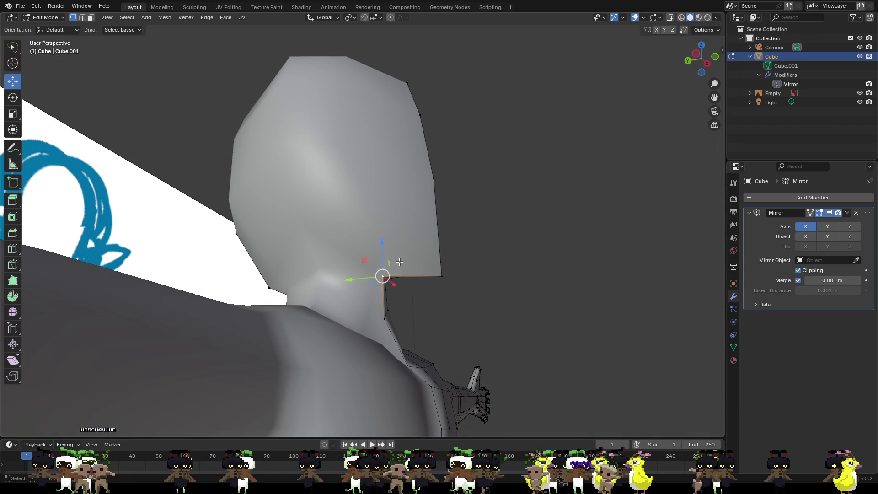
key("g")
key("z")
left_click(405, 266)
mouse_move(406, 266)
middle_mouse_down()
mouse_move(355, 276)
mouse_move(258, 273)
middle_mouse_up()
left_click_drag(258, 273, 256, 264)
mouse_move(283, 280)
middle_mouse_down()
mouse_move(407, 288)
mouse_move(428, 263)
mouse_move(386, 261)
middle_mouse_up()
left_click_drag(331, 272, 331, 281)
mouse_move(330, 281)
middle_mouse_down()
mouse_move(343, 289)
mouse_move(363, 269)
mouse_move(377, 271)
mouse_move(377, 260)
mouse_move(454, 237)
middle_mouse_up()
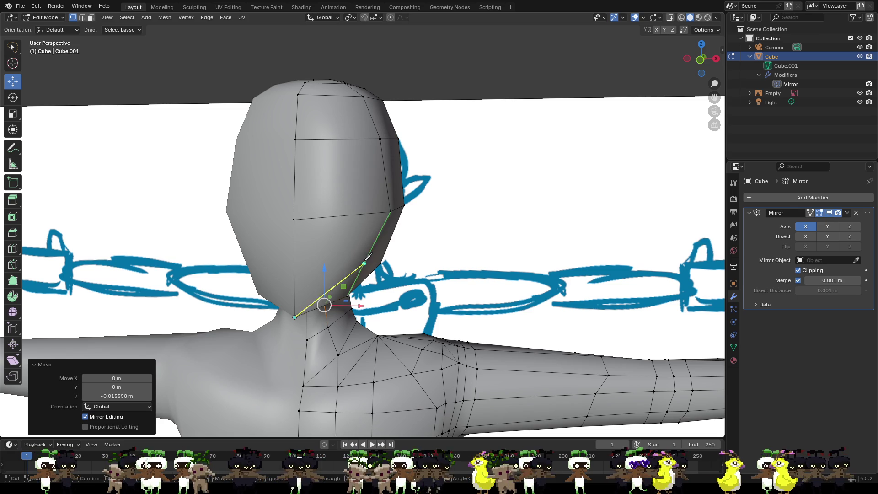
- Abandon the unfinished cut, then knife-cut from the lower side vertex through the central vertex to the upper back
left_click(391, 212)
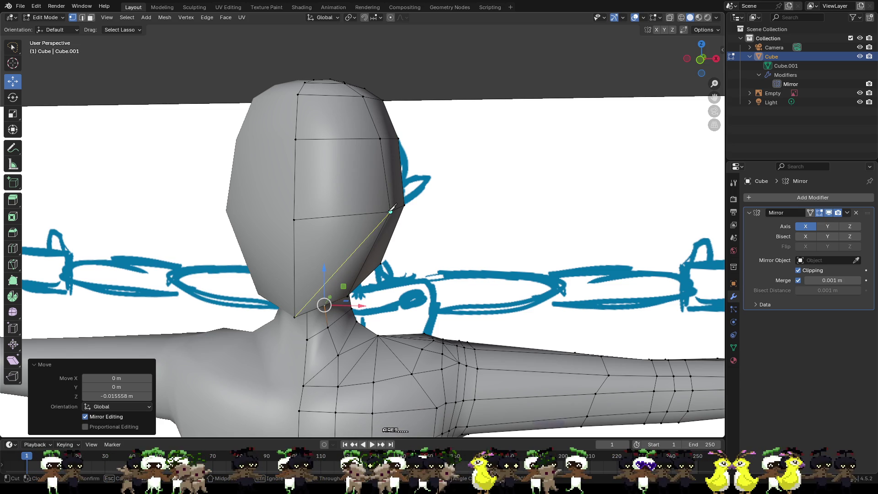
middle_click_drag(428, 216, 375, 261)
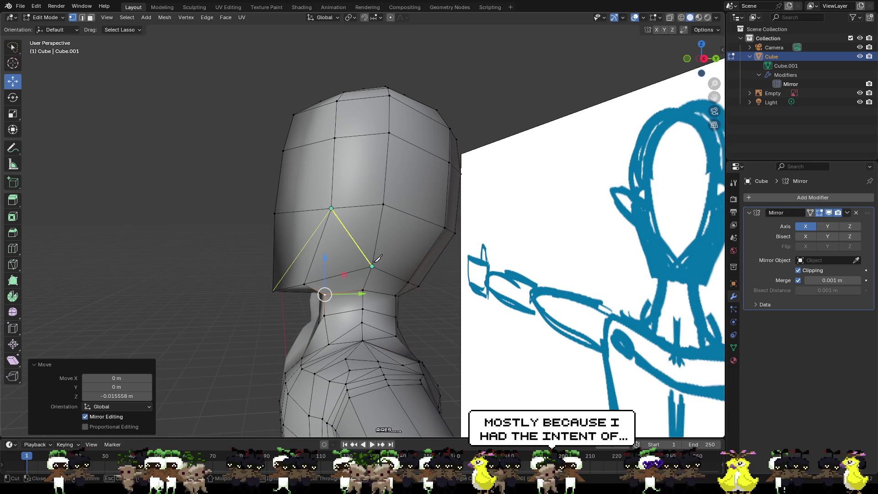
key("Escape")
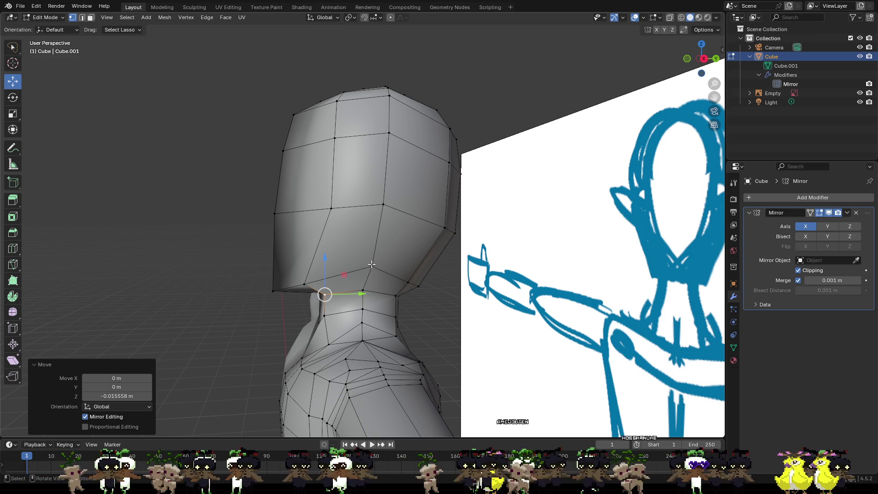
key("k")
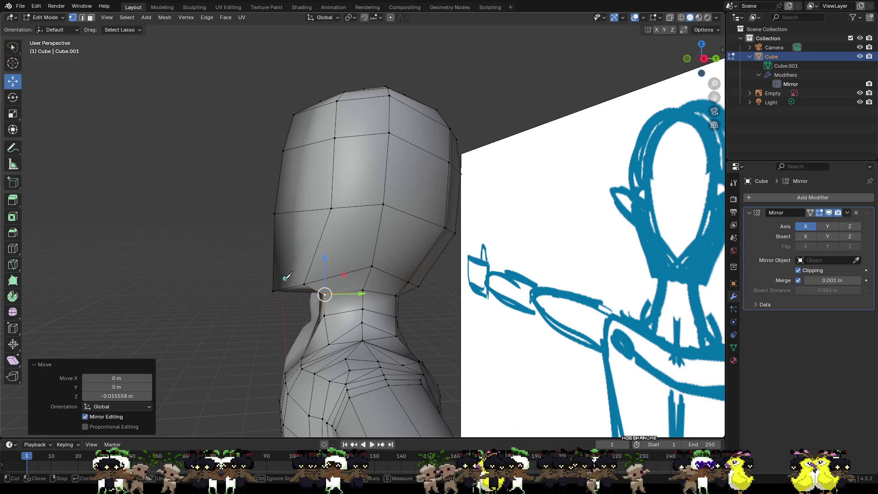
left_click(304, 284)
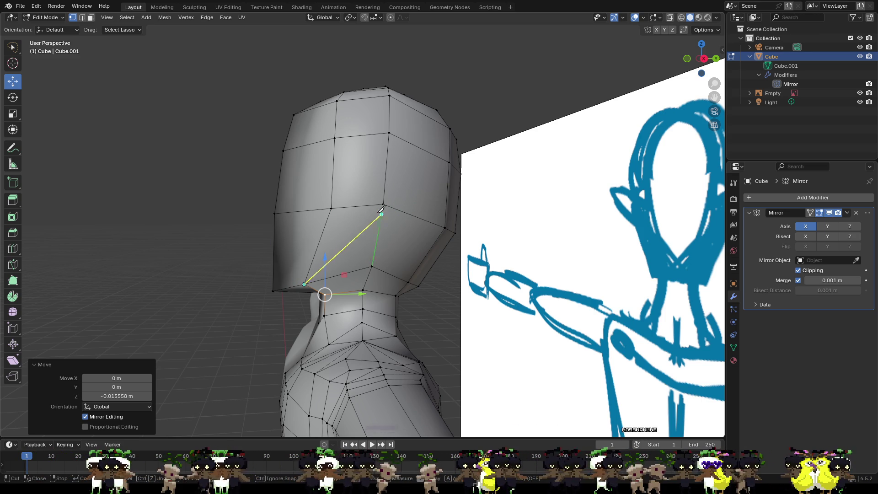
left_click(383, 204)
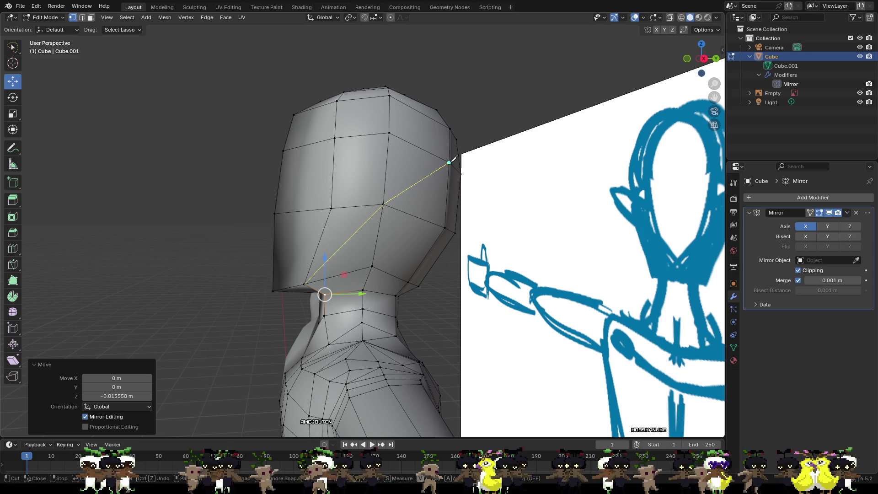
left_click(449, 162)
key("Return")
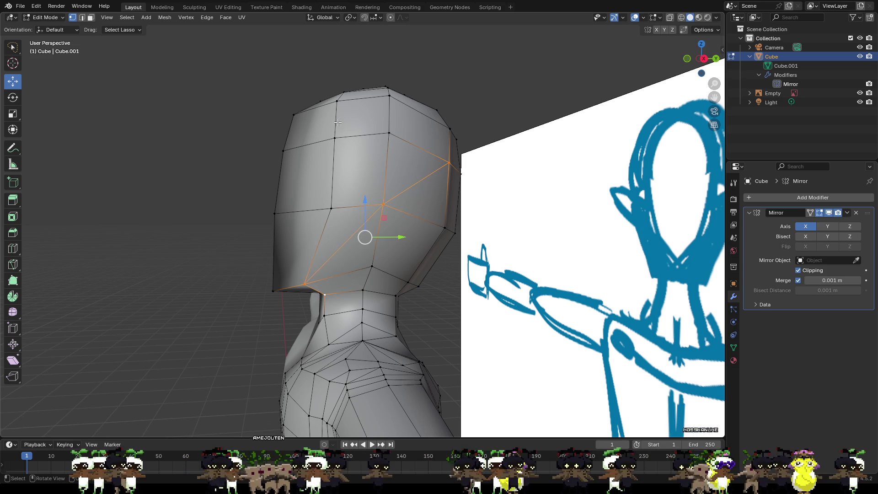
- Knife-cut from the upper head vertex through the central vertex to the lower side vertex
key("k")
left_click(334, 137)
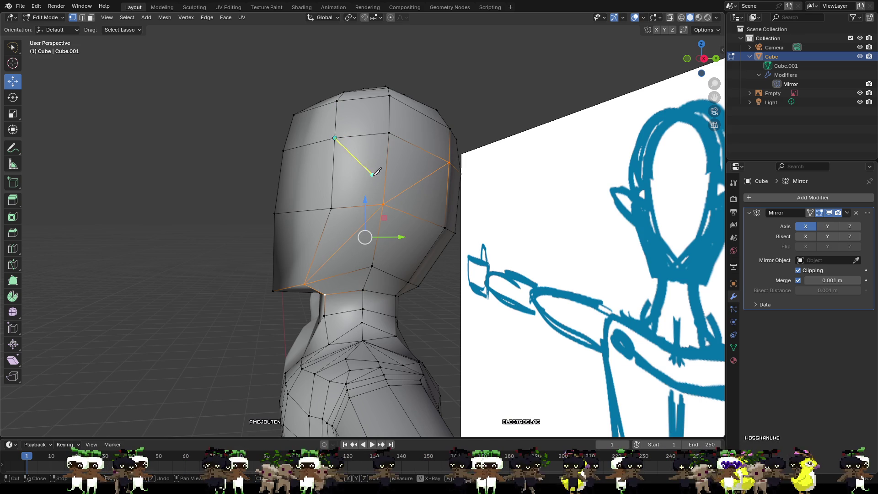
left_click(383, 204)
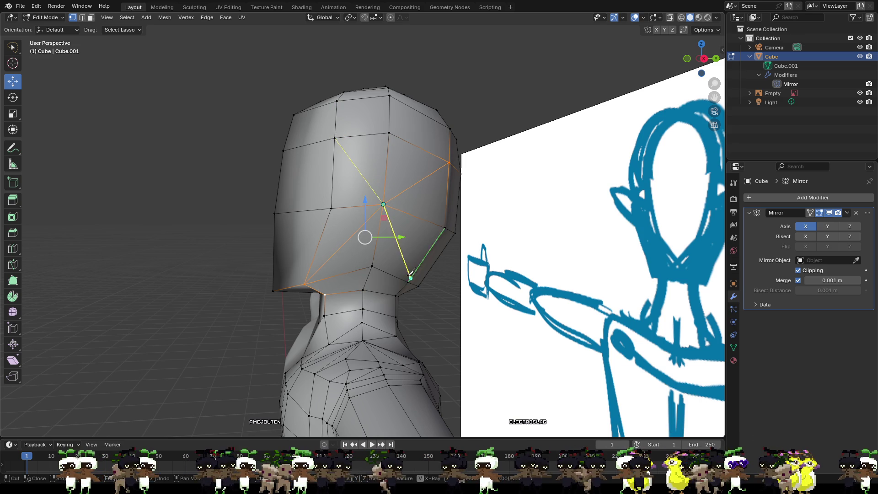
left_click(408, 282)
key("Return")
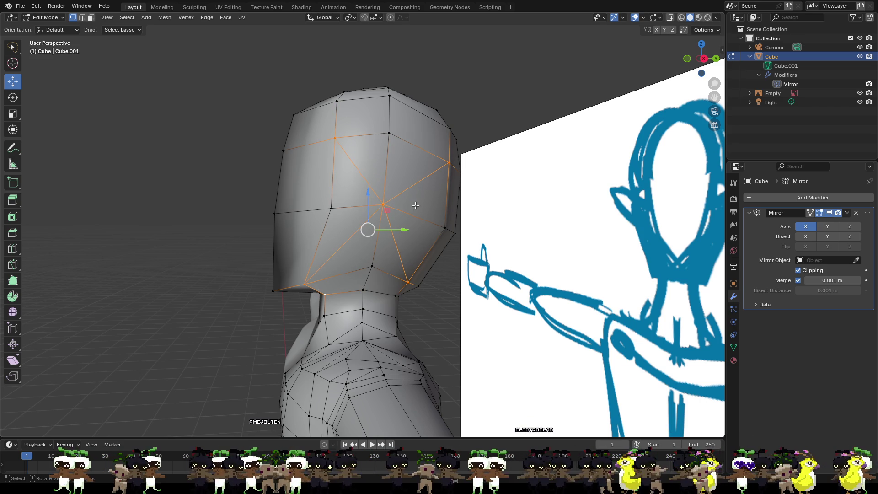
- Cut from the lower cheek vertex via the left vertex to the top, and from the side vertex back down
left_click(372, 265)
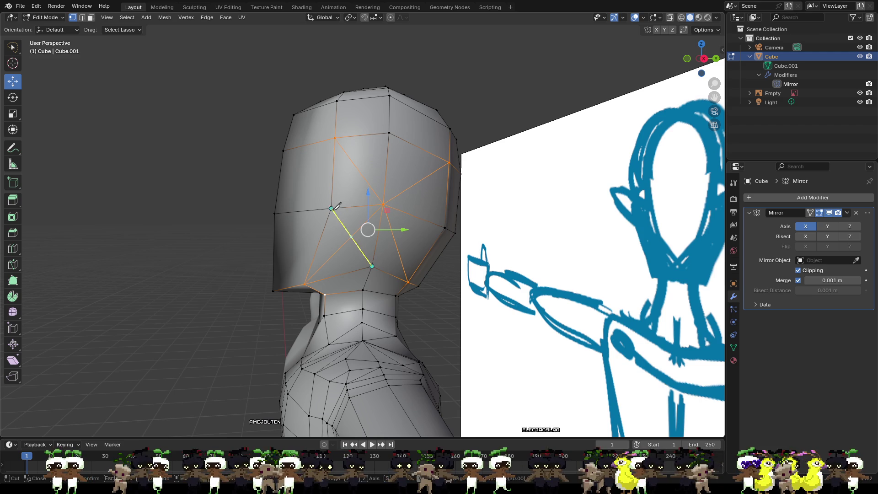
left_click(331, 208)
left_click(388, 132)
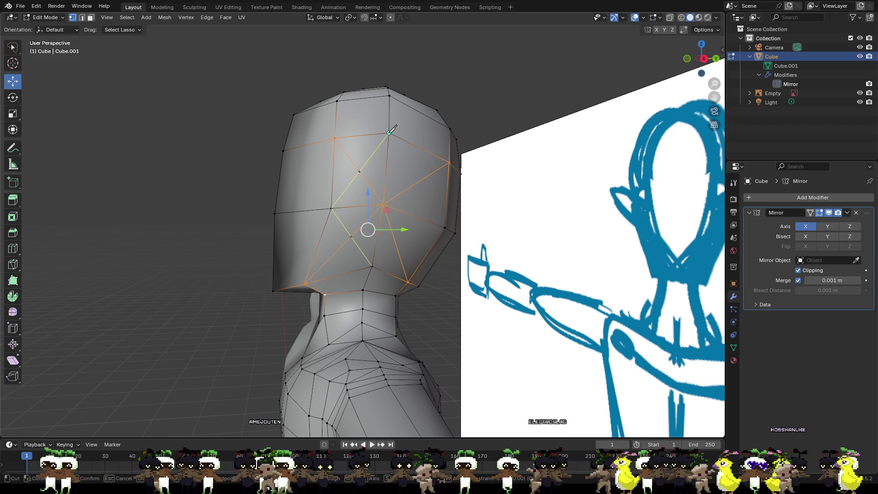
key("Return")
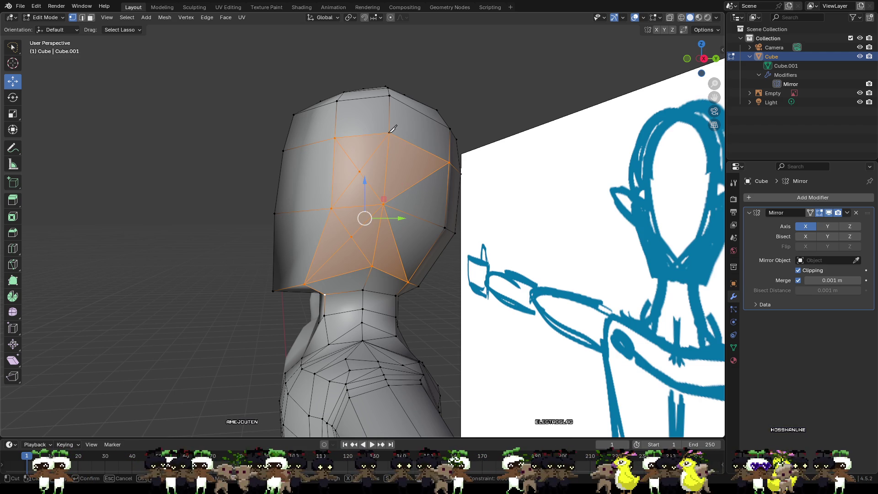
left_click(445, 227)
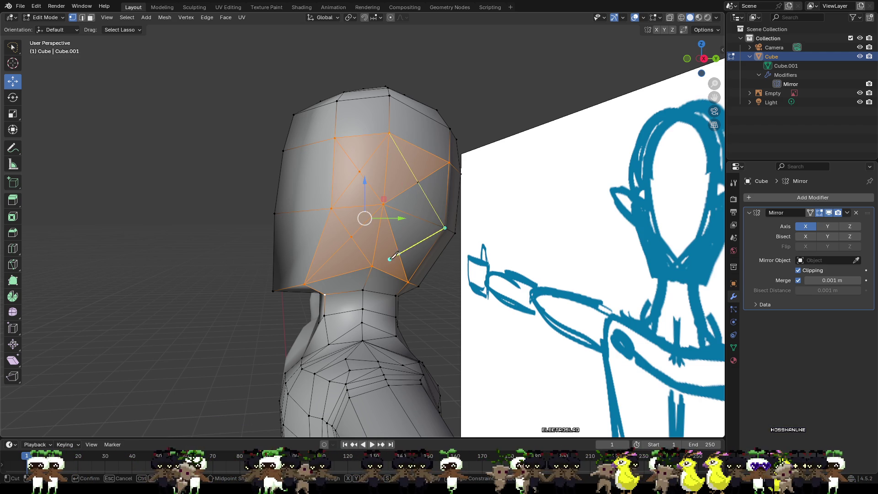
left_click(372, 265)
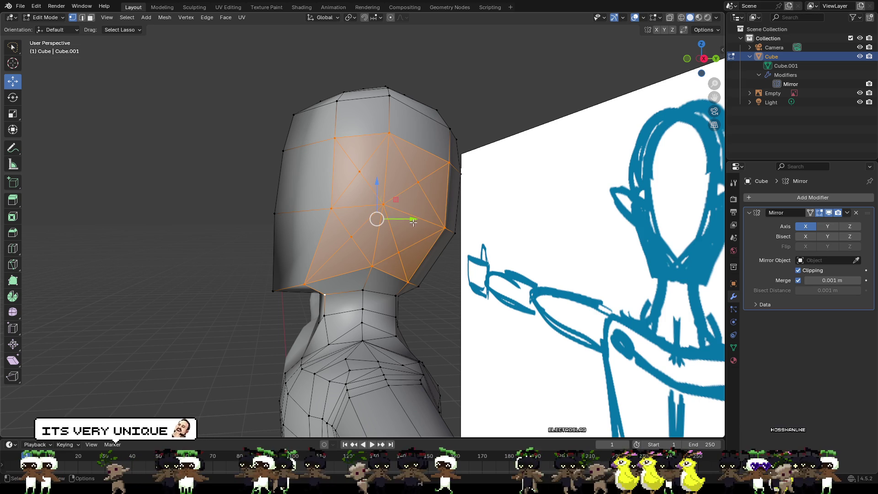
key("Return")
- Finish a short cut on the face and cut from the cheek vertex to the right side vertex
mouse_move(397, 196)
middle_mouse_down()
mouse_move(484, 196)
mouse_move(391, 188)
mouse_move(338, 202)
mouse_move(383, 201)
middle_mouse_up()
scroll(439, 194, "down", 3)
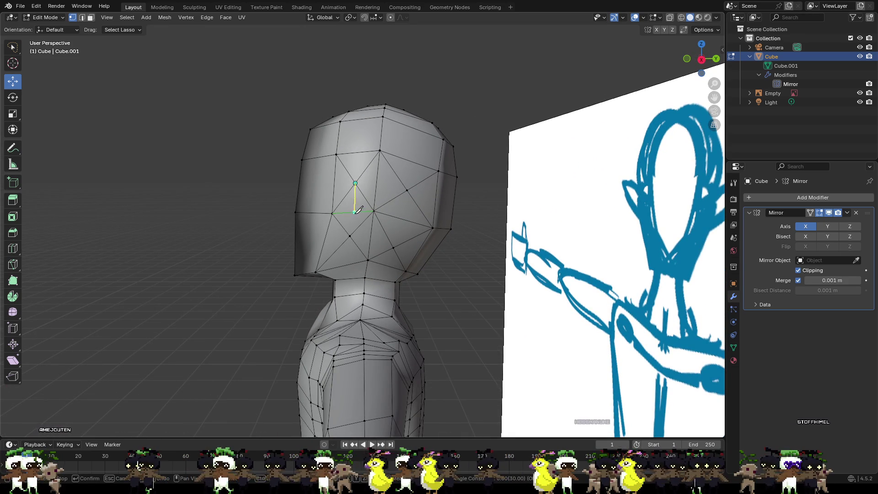
left_click(353, 229)
key("Return")
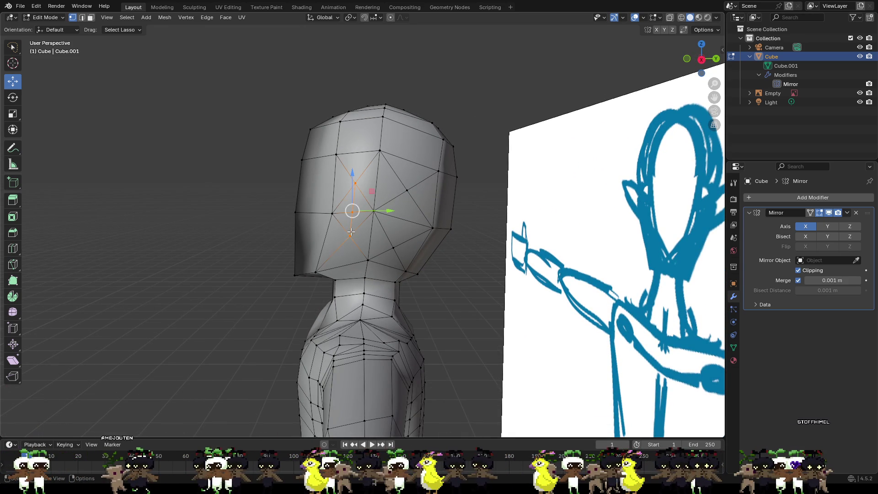
left_click(358, 183)
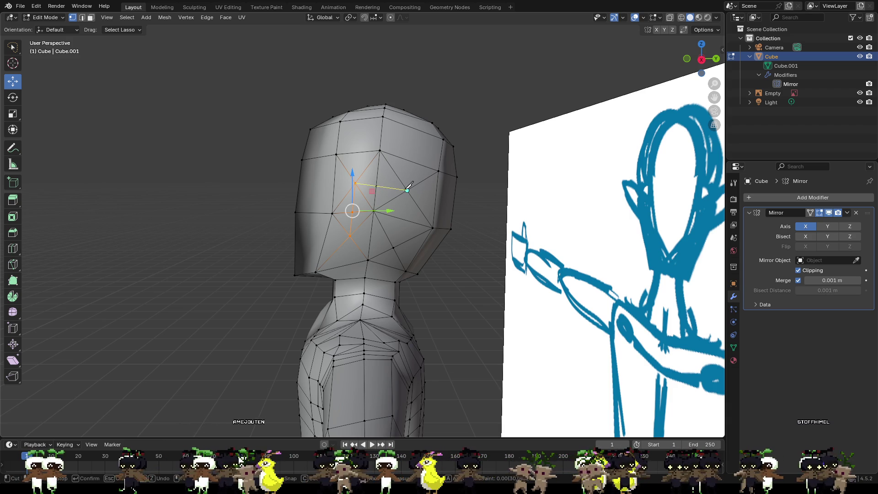
left_click(406, 189)
key("Return")
- Cut from the lower vertex to the upper side vertex and to the left vertex, then deselect
left_click(407, 190)
key("k")
left_click(393, 247)
left_click(407, 190)
key("Return")
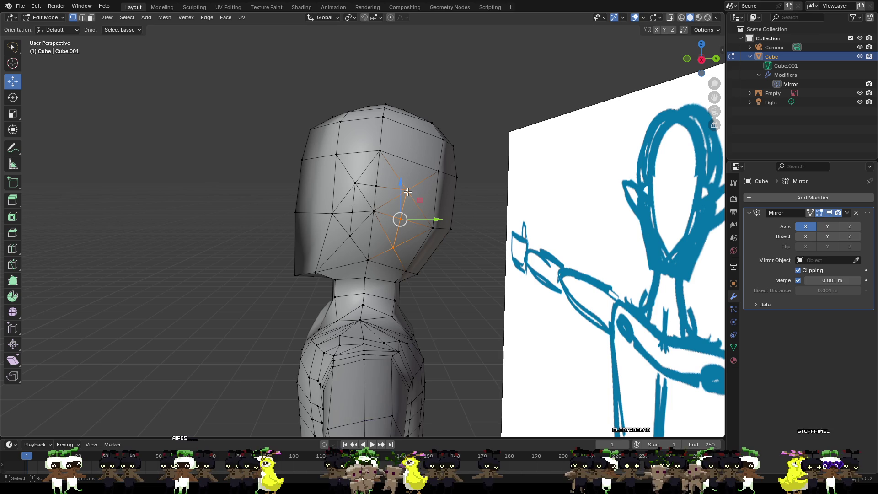
left_click(393, 247)
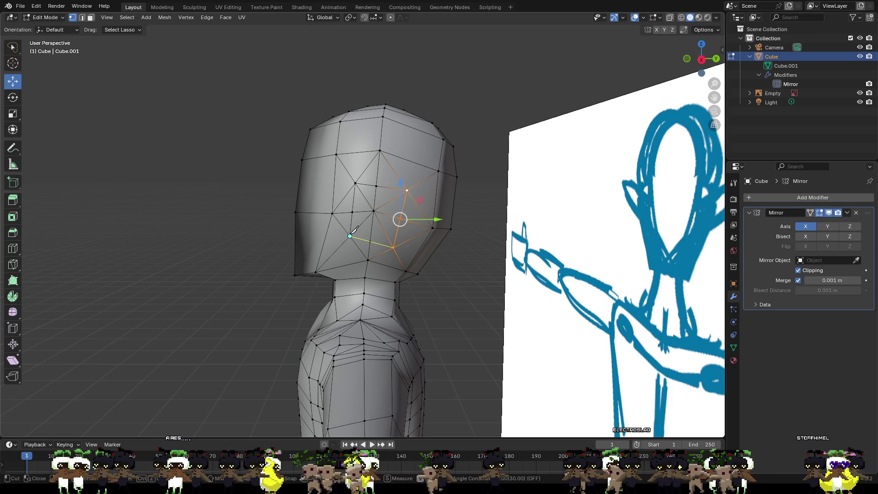
left_click(350, 236)
key("Return")
left_click(497, 283)
scroll(412, 234, "up", 6)
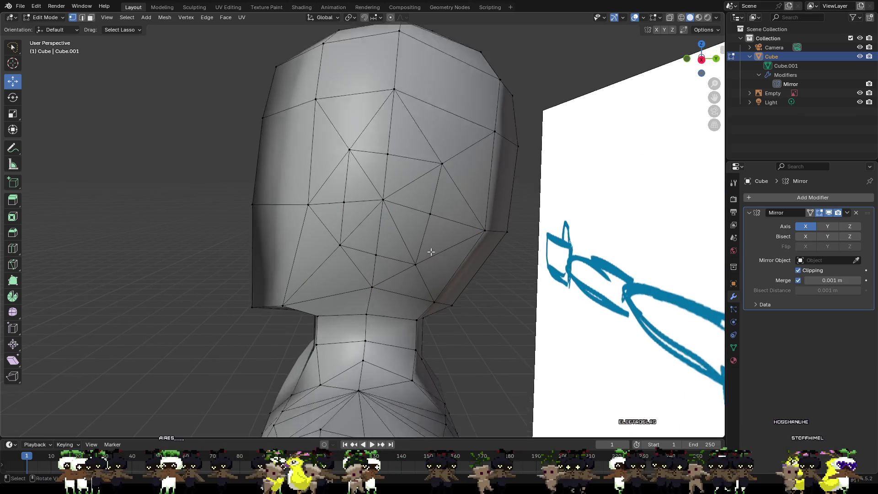
- Shift a face-centre vertex and a cheek-edge vertex along Y, redoing the cheek move after an undo
left_click(329, 182)
key("g")
key("y")
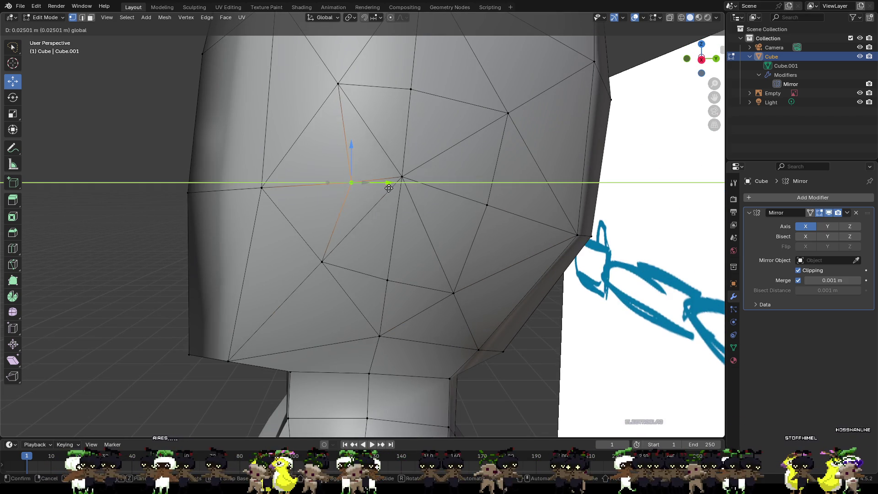
left_click(424, 190)
left_click(486, 204)
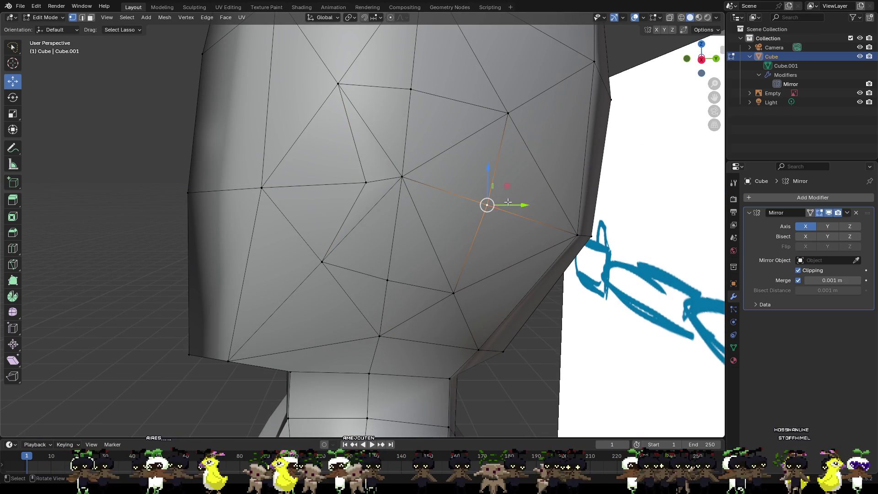
key("g")
key("y")
left_click(453, 199)
middle_click_drag(454, 198, 502, 225)
key("ctrl+z")
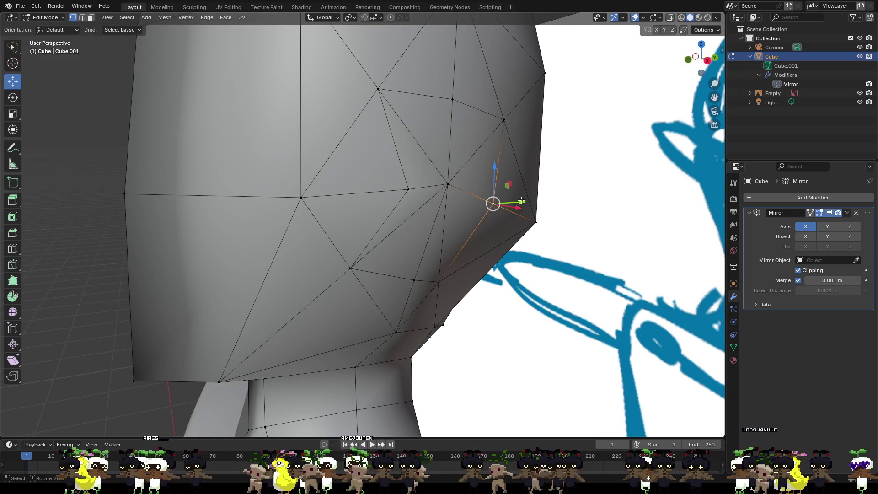
key("g")
key("y")
left_click(467, 203)
- Raise the cheek vertex along Z instead of X, then nudge it along Y
key("g")
key("x")
right_click(494, 217)
key("g")
key("z")
left_click(480, 196)
mouse_move(480, 197)
middle_mouse_down()
mouse_move(482, 205)
mouse_move(399, 197)
mouse_move(416, 116)
middle_mouse_up()
key("g")
key("y")
left_click(399, 197)
- Reshape a vertex higher on the head with Y moves and two slight Z lowerings
left_click(416, 116)
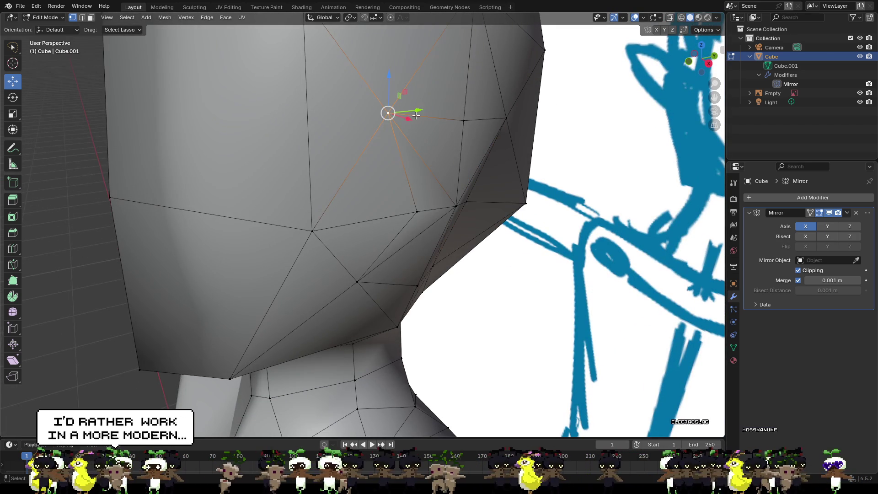
key("g")
key("y")
left_click(430, 91)
key("g")
key("z")
left_click(430, 122)
key("g")
key("y")
left_click(443, 125)
key("g")
key("z")
left_click(443, 132)
- From the front, nudge a vertex along Y and shift a chin vertex about 0.015 m along X
mouse_move(443, 133)
middle_mouse_down()
mouse_move(485, 137)
mouse_move(446, 135)
mouse_move(466, 137)
mouse_move(519, 196)
mouse_move(494, 202)
mouse_move(466, 167)
middle_mouse_up()
key("g")
key("y")
left_click(466, 181)
key("g")
key("x")
left_click(505, 182)
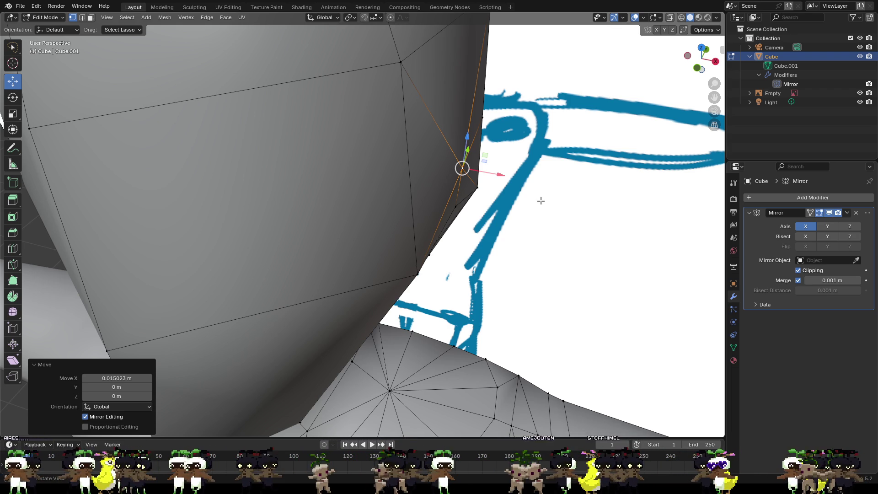
- Raise a front-of-face vertex with the gizmo, cancelling a stray Y-axis move
mouse_move(534, 225)
middle_mouse_down()
mouse_move(416, 176)
mouse_move(330, 266)
mouse_move(440, 260)
middle_mouse_up()
scroll(329, 267, "down", 2)
mouse_move(397, 245)
left_mouse_down()
mouse_move(397, 216)
mouse_move(414, 234)
mouse_move(438, 232)
left_mouse_up()
middle_click_drag(438, 233, 371, 230)
mouse_move(371, 230)
left_mouse_down()
mouse_move(396, 237)
mouse_move(389, 208)
left_mouse_up()
key("Escape")
- Raise a lower face vertex and push it about 0.0186 m toward negative X
left_click(389, 276)
middle_click_drag(390, 208, 460, 233)
left_click_drag(457, 247, 471, 249)
mouse_move(471, 250)
middle_mouse_down()
mouse_move(460, 295)
mouse_move(409, 298)
middle_mouse_up()
mouse_move(409, 298)
left_mouse_down()
mouse_move(347, 303)
mouse_move(349, 226)
mouse_move(341, 213)
mouse_move(295, 198)
mouse_move(302, 195)
mouse_move(288, 180)
left_mouse_up()
left_click(302, 183)
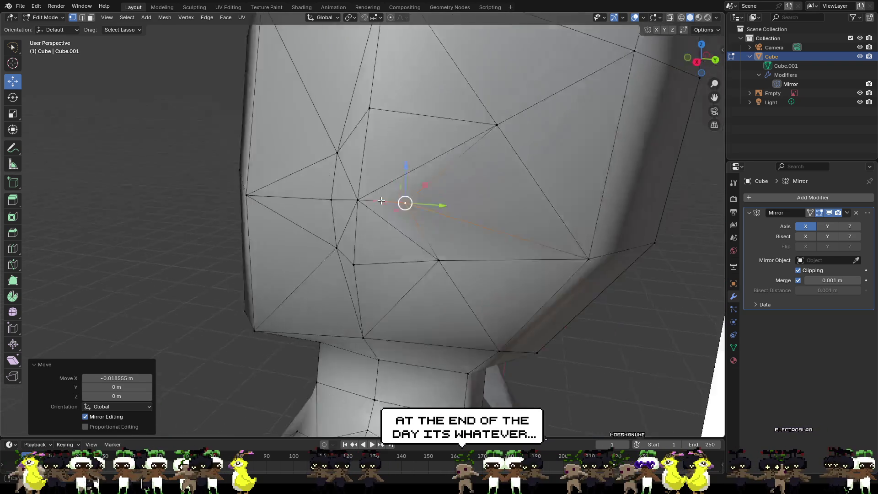